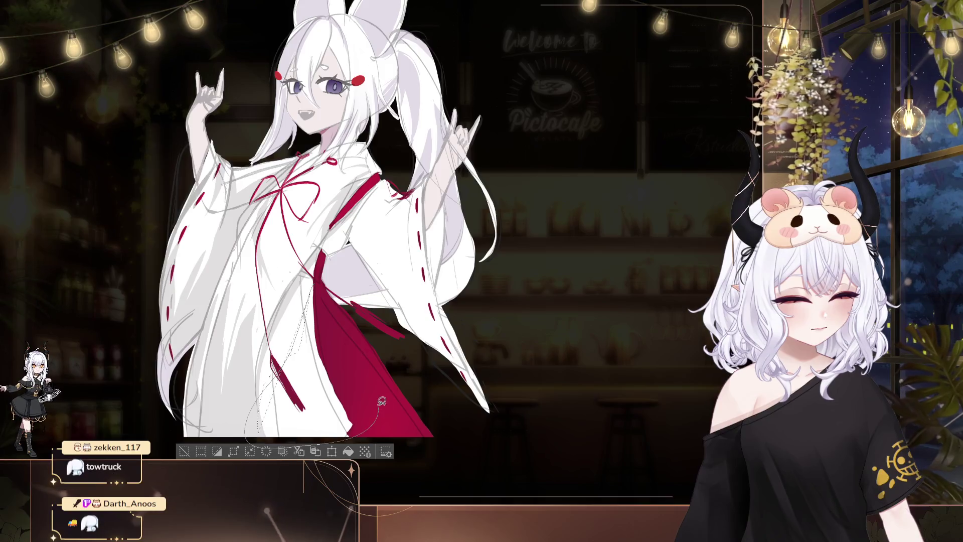
Delete the stray sketch lines inside two small lasso-selected patches on the red hakama
key("ctrl+d")
left_click_drag(468, 284, 532, 269)
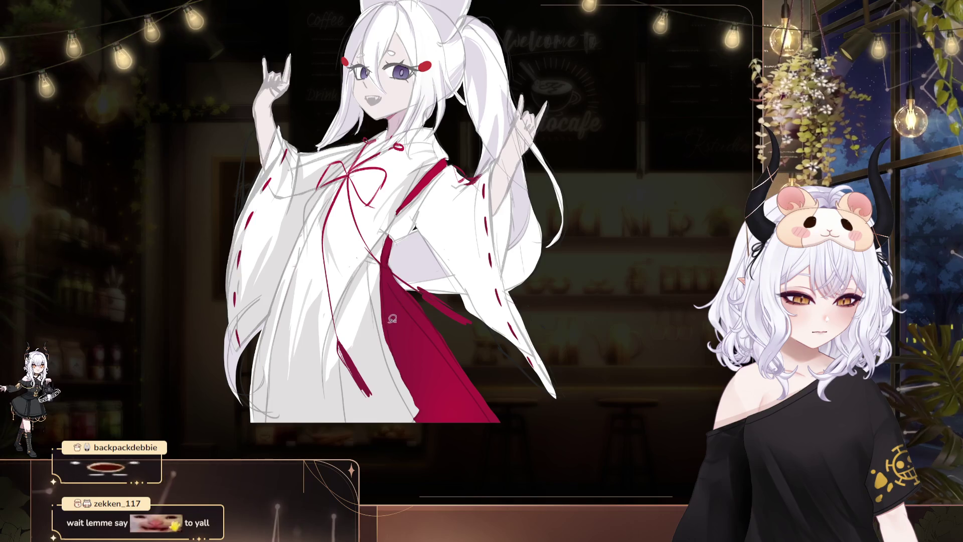
mouse_move(375, 299)
left_mouse_down()
mouse_move(357, 346)
mouse_move(375, 301)
left_mouse_up()
key("Delete")
key("ctrl+d")
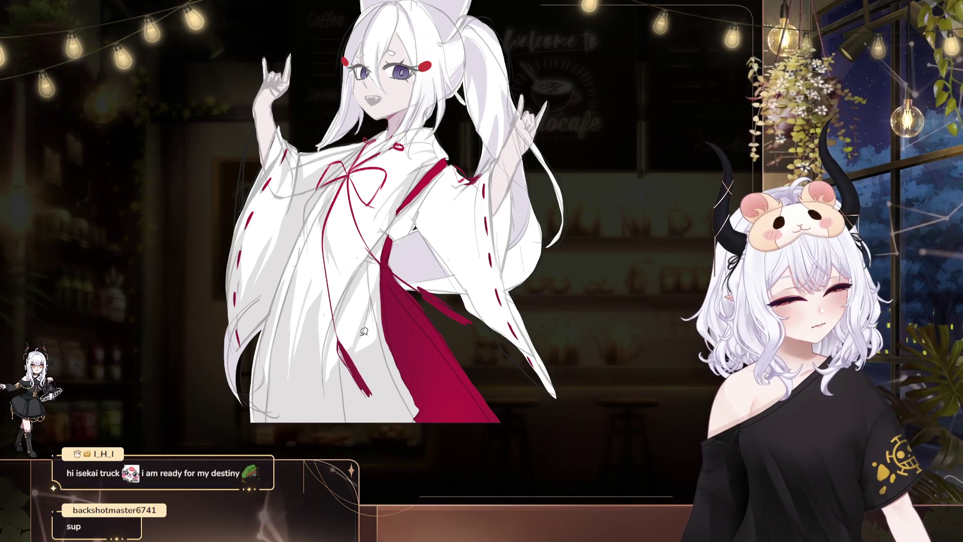
left_click_drag(371, 294, 360, 301)
key("Delete")
key("ctrl+d")
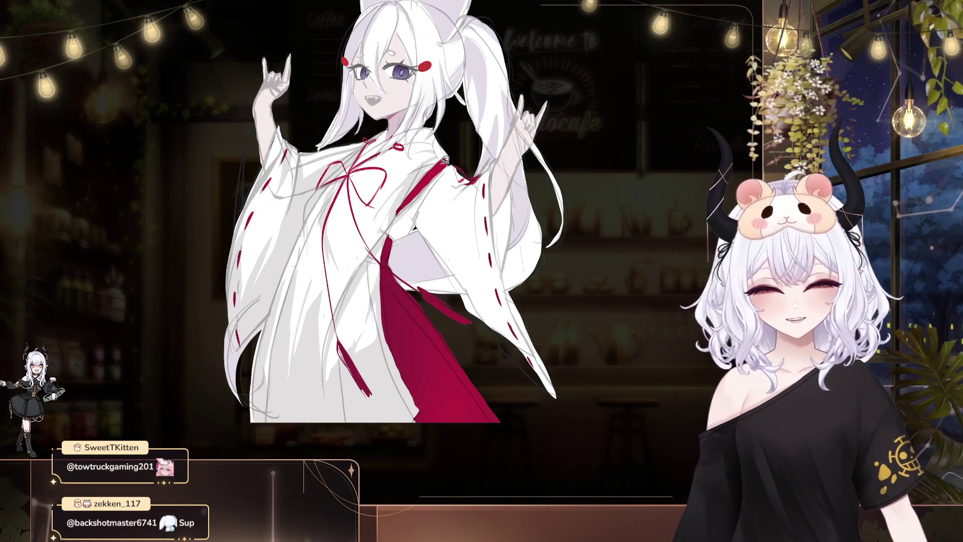
scroll(445, 160, "up", 1)
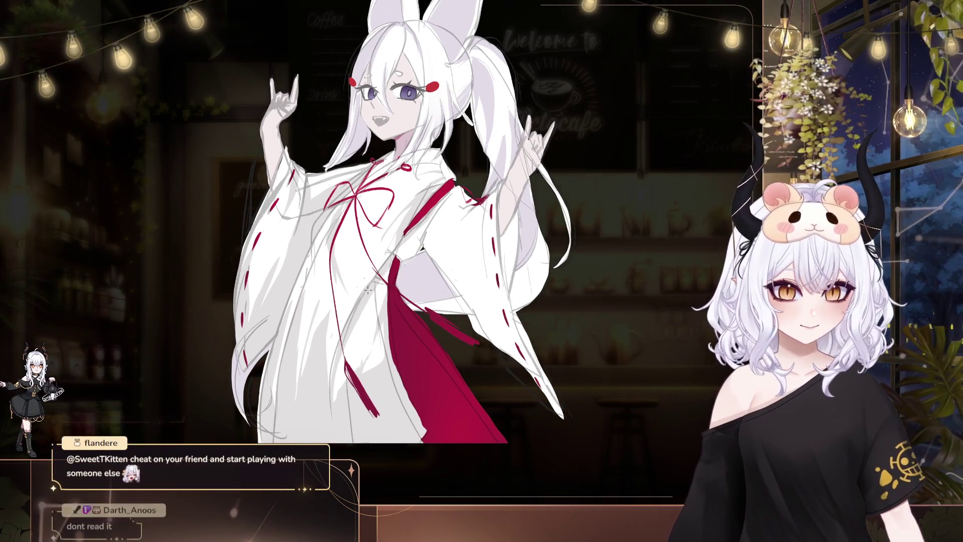
left_click_drag(411, 264, 429, 265)
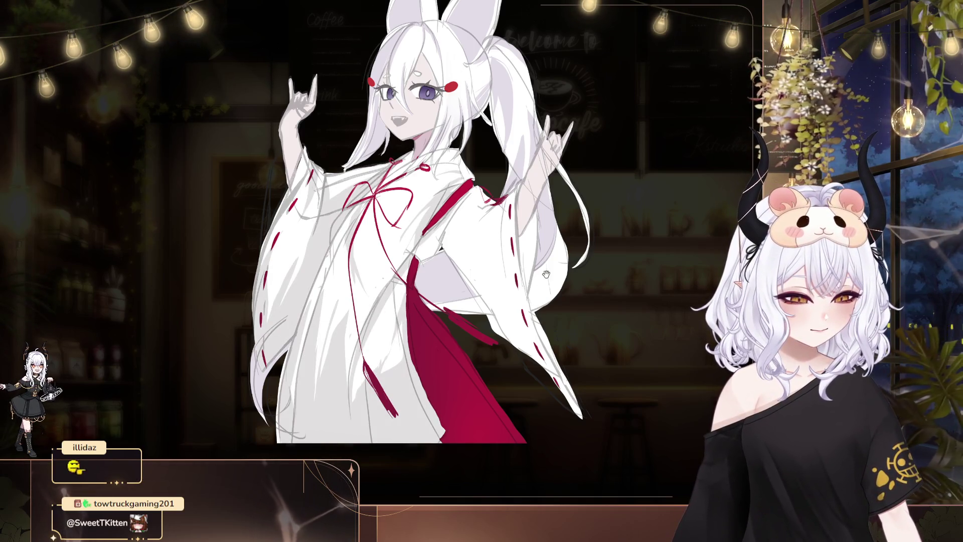
Lasso and clear four small sketch-line patches on the white kimono
left_click_drag(546, 274, 557, 271)
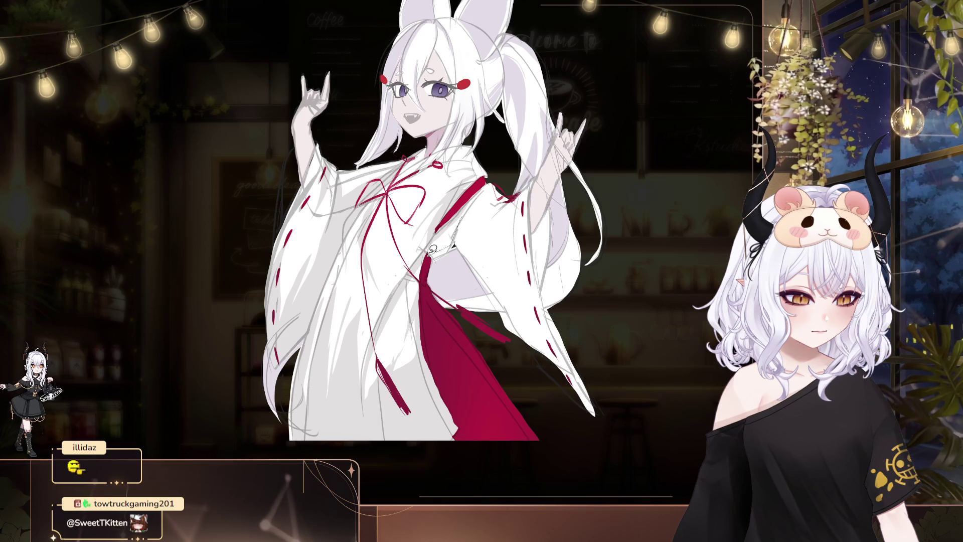
left_click_drag(432, 248, 443, 223)
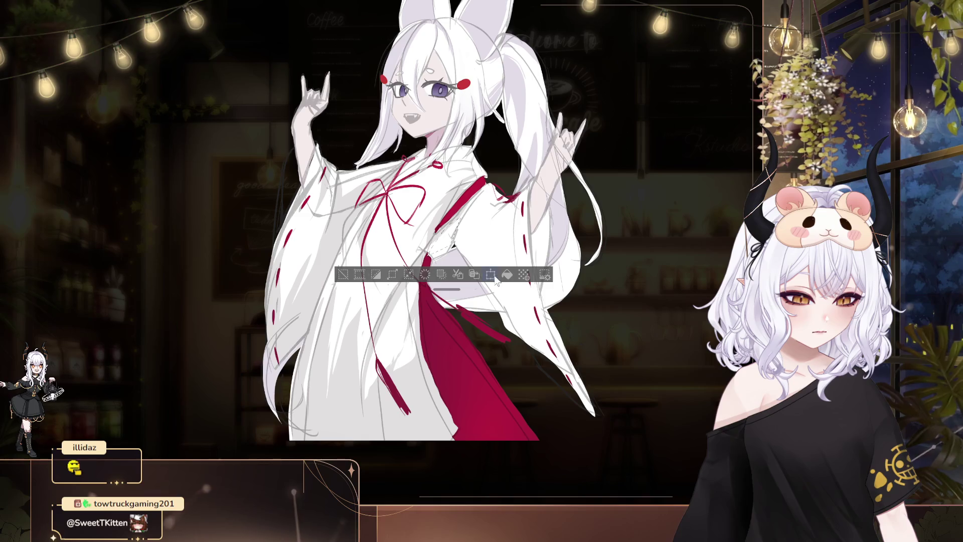
left_click(455, 240)
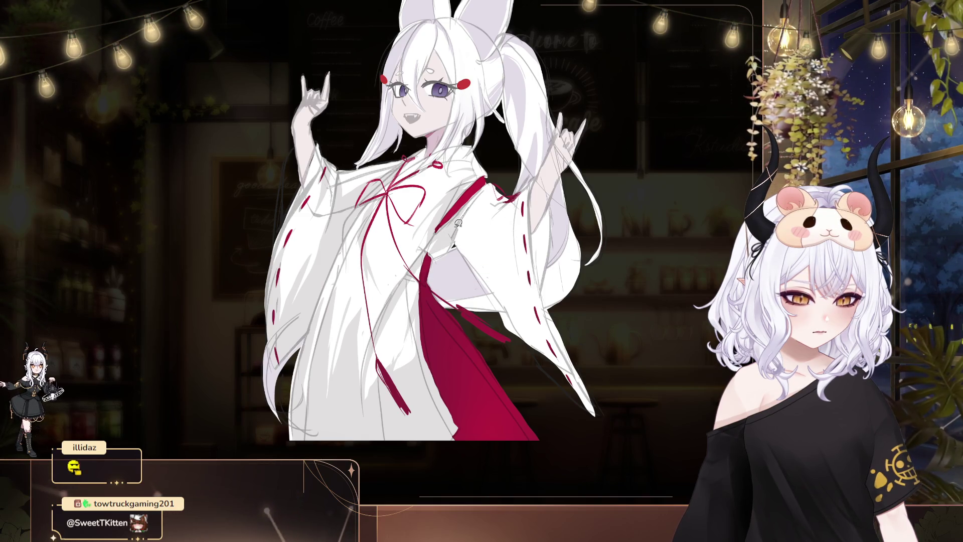
left_click_drag(476, 200, 501, 198)
left_click(533, 196)
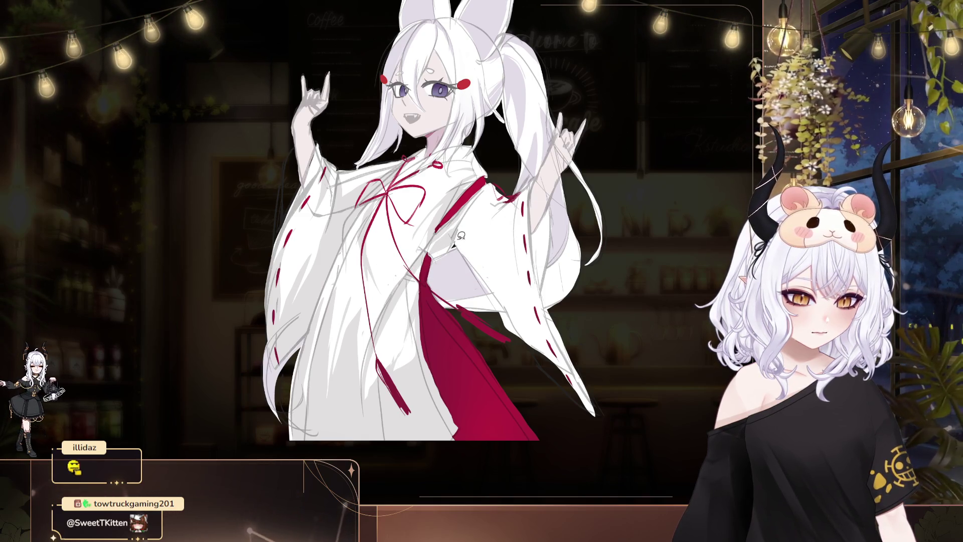
left_click_drag(435, 247, 438, 246)
left_click(441, 244)
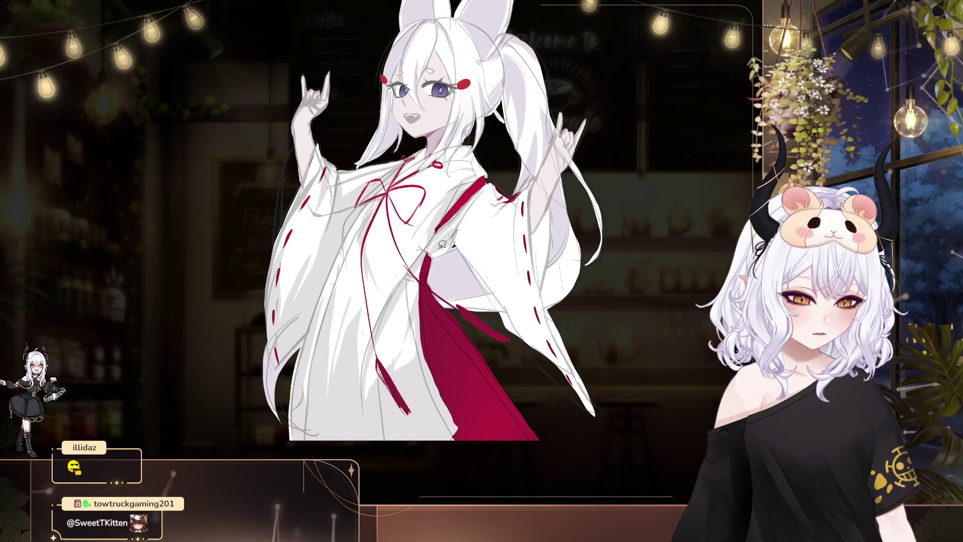
left_click_drag(475, 214, 627, 235)
left_click(533, 230)
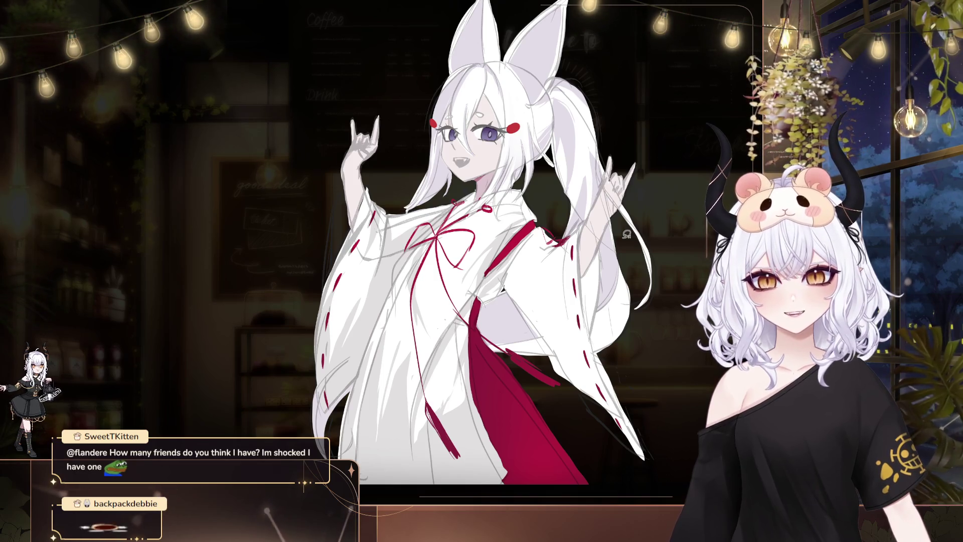
Remove the sketch lines near the raised hand, undo that removal, and deselect
left_click_drag(594, 278, 552, 274)
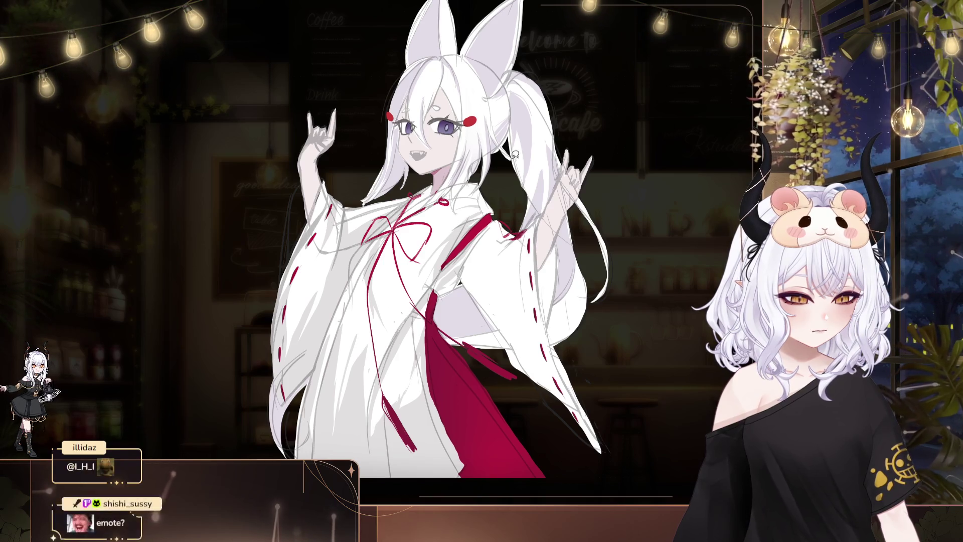
mouse_move(494, 205)
left_mouse_down()
mouse_move(464, 207)
mouse_move(501, 205)
left_mouse_up()
left_click(545, 226)
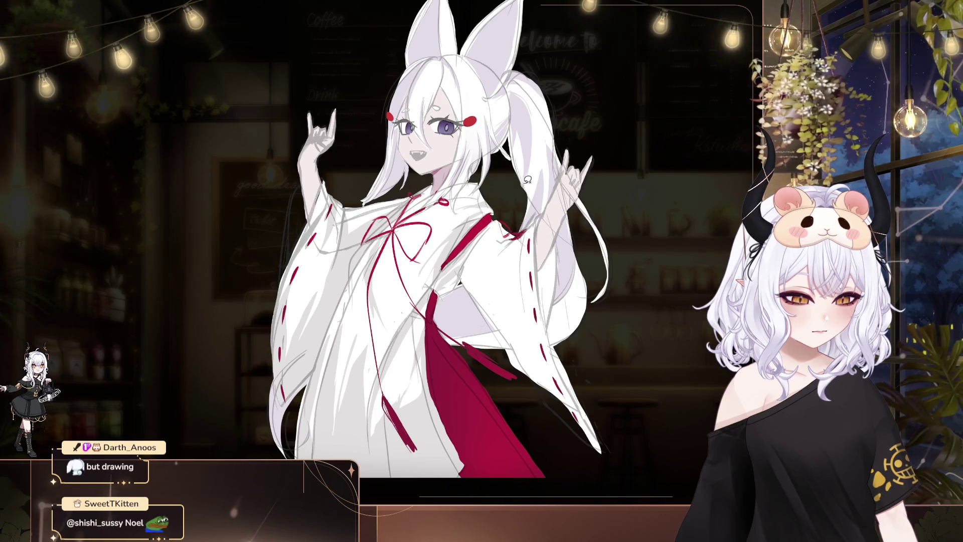
key("ctrl+z")
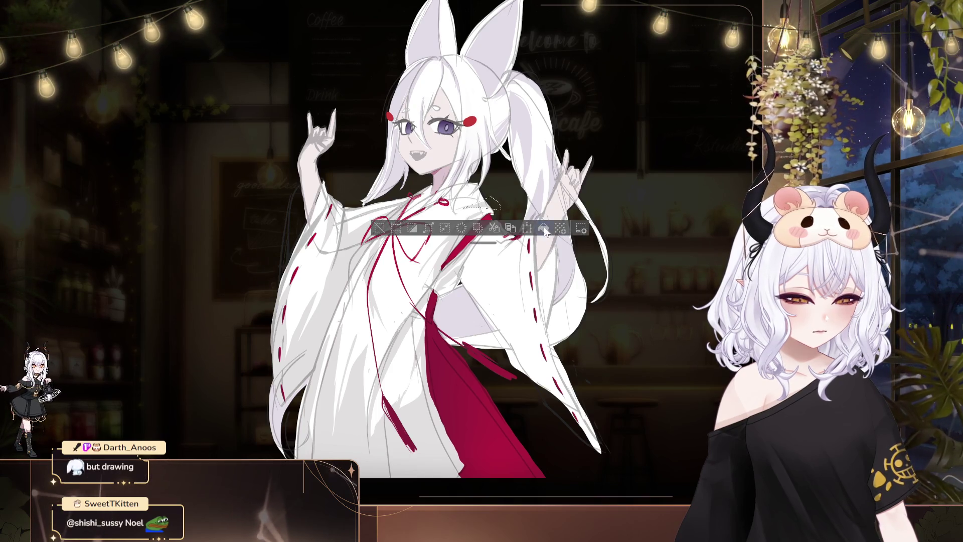
left_click(544, 226)
left_click_drag(565, 218, 589, 224)
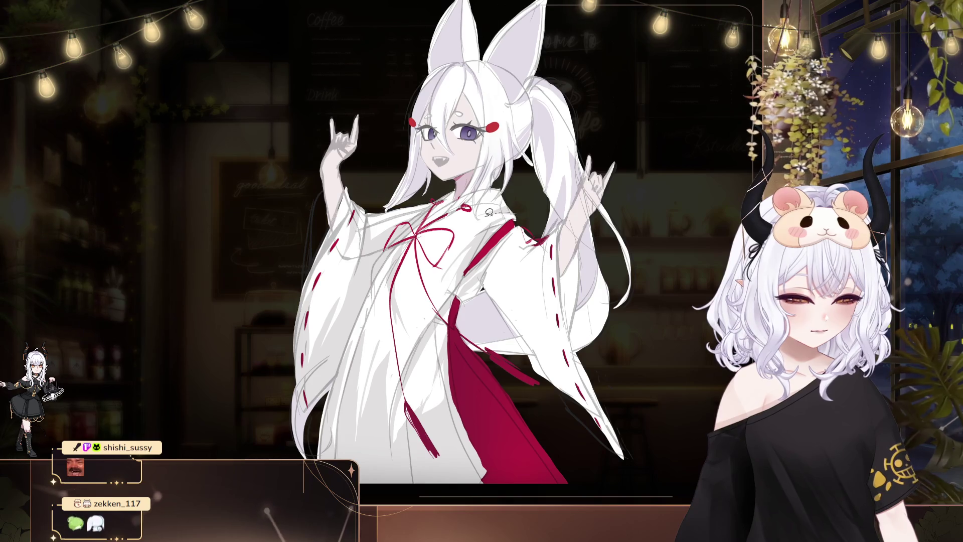
Lasso-select and clear three small sketch-line spots on the robe
left_click_drag(489, 212, 482, 216)
left_click(579, 192)
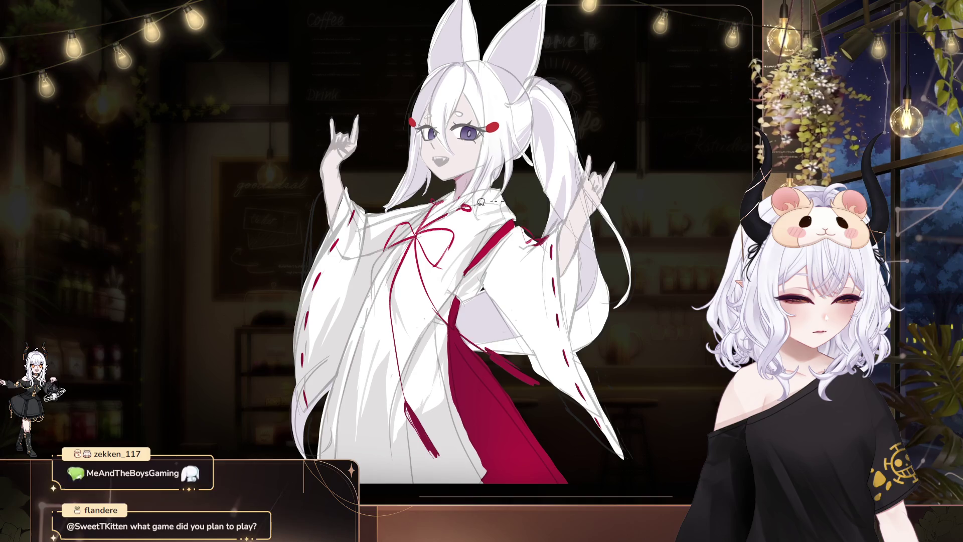
left_click_drag(480, 202, 513, 201)
key("ctrl+d")
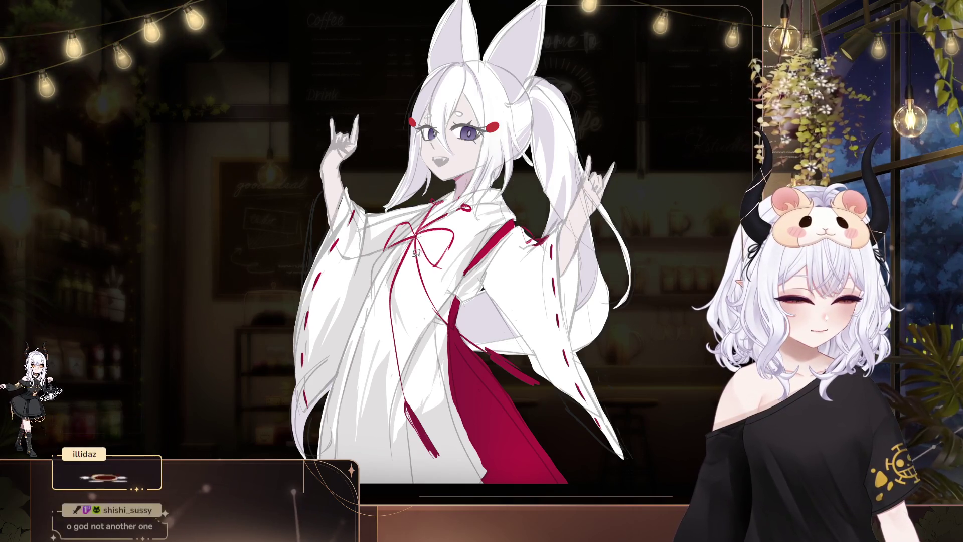
mouse_move(440, 266)
left_mouse_down()
mouse_move(418, 321)
mouse_move(428, 230)
left_mouse_up()
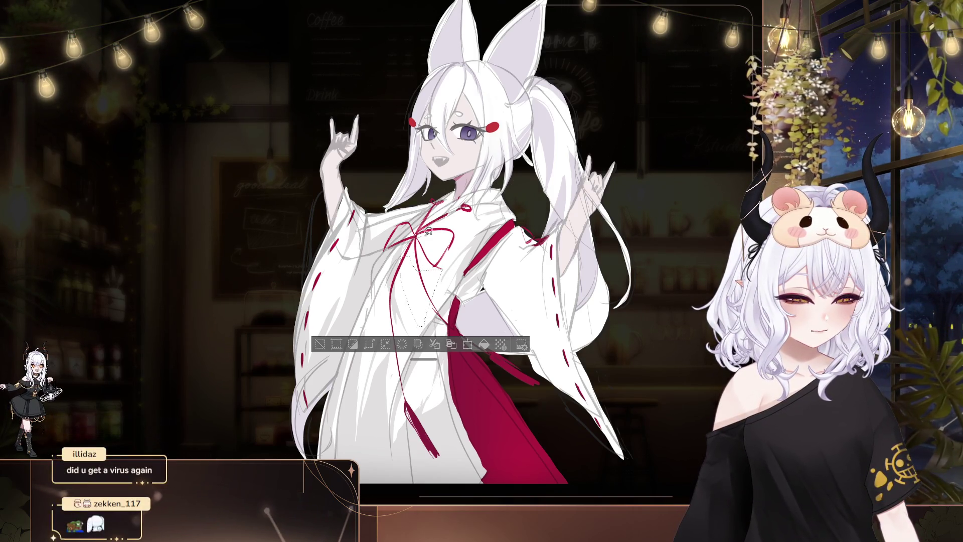
key("ctrl+d")
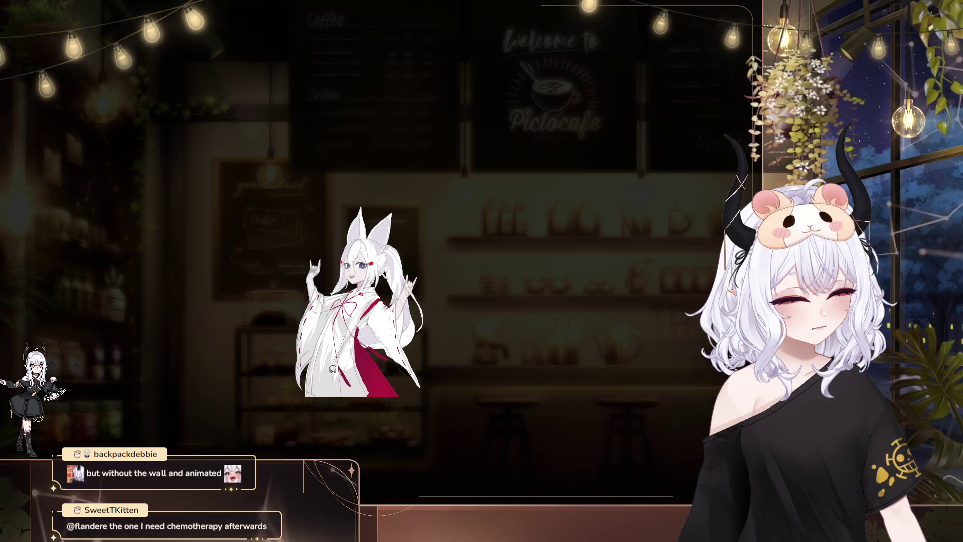
left_click_drag(321, 391, 374, 315)
key("ctrl+d")
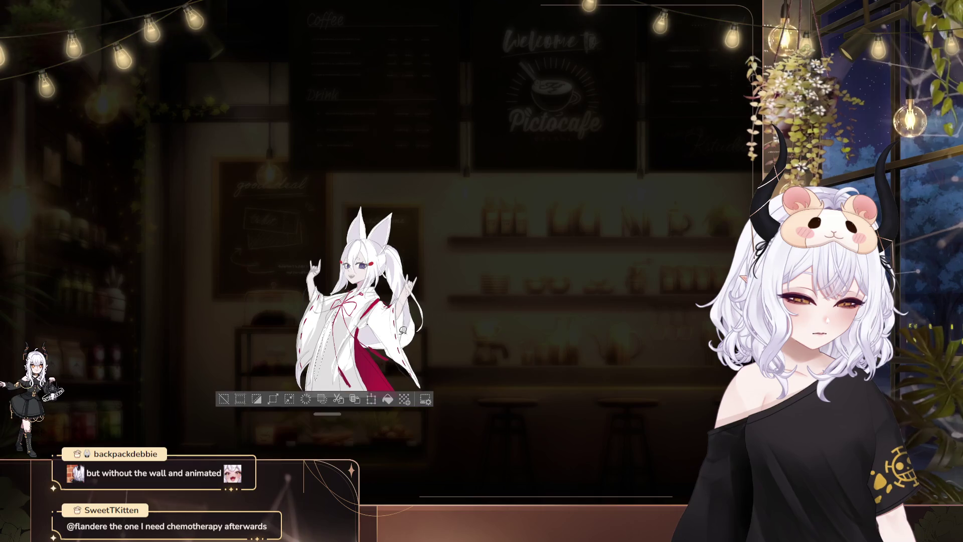
mouse_move(505, 285)
left_mouse_down()
mouse_move(533, 243)
mouse_move(484, 224)
left_mouse_up()
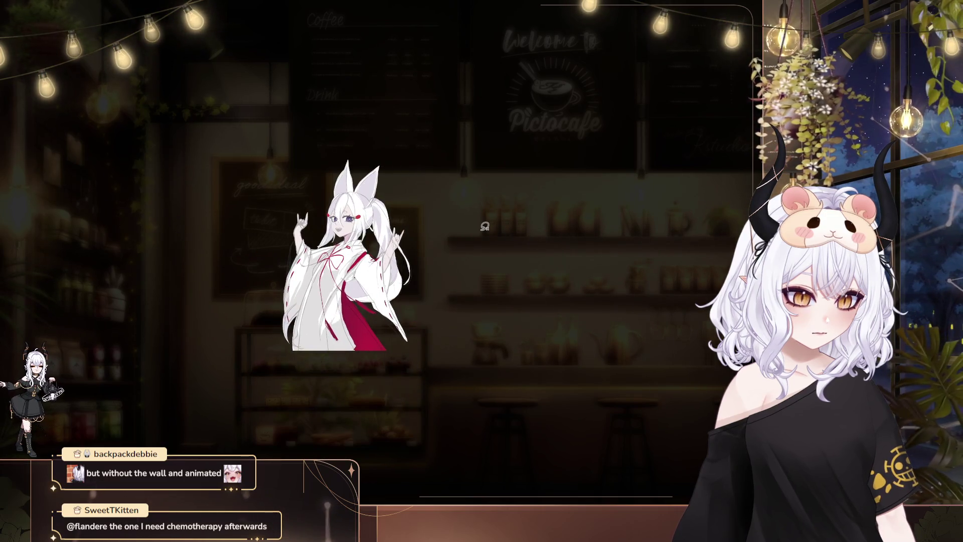
scroll(481, 223, "up", 3)
left_click_drag(397, 260, 491, 215)
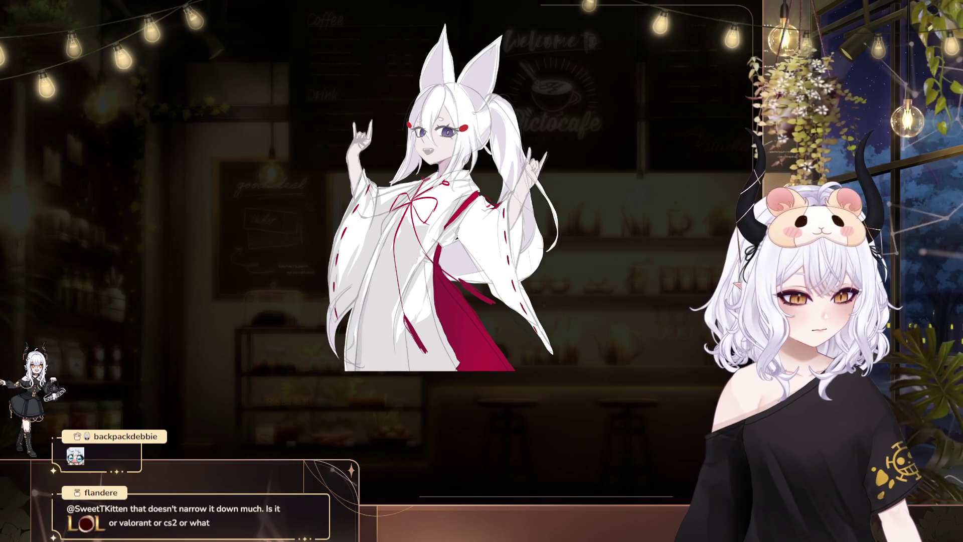
Fill a fold strip down the robe, then step back through the recent robe edits
left_click_drag(436, 248, 330, 211)
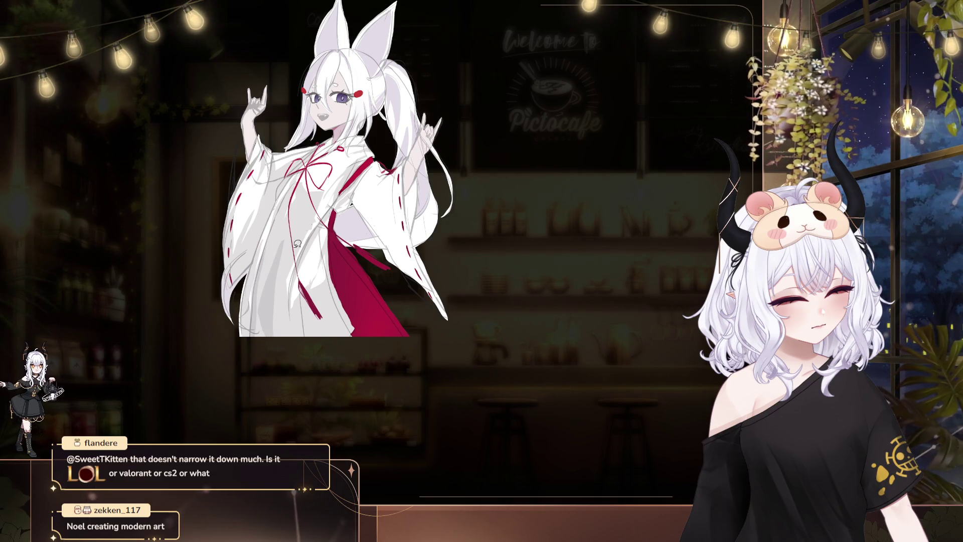
left_click_drag(287, 232, 257, 279)
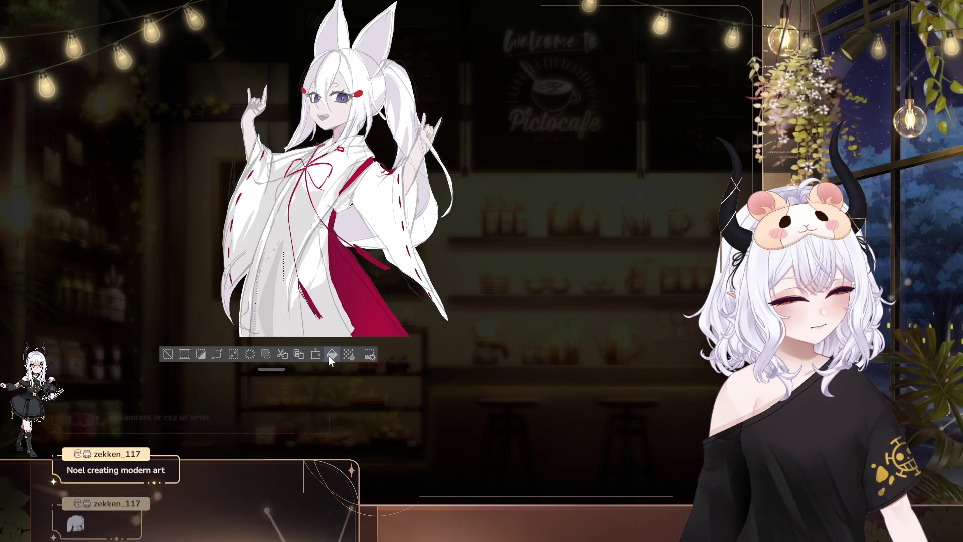
key("ctrl+d")
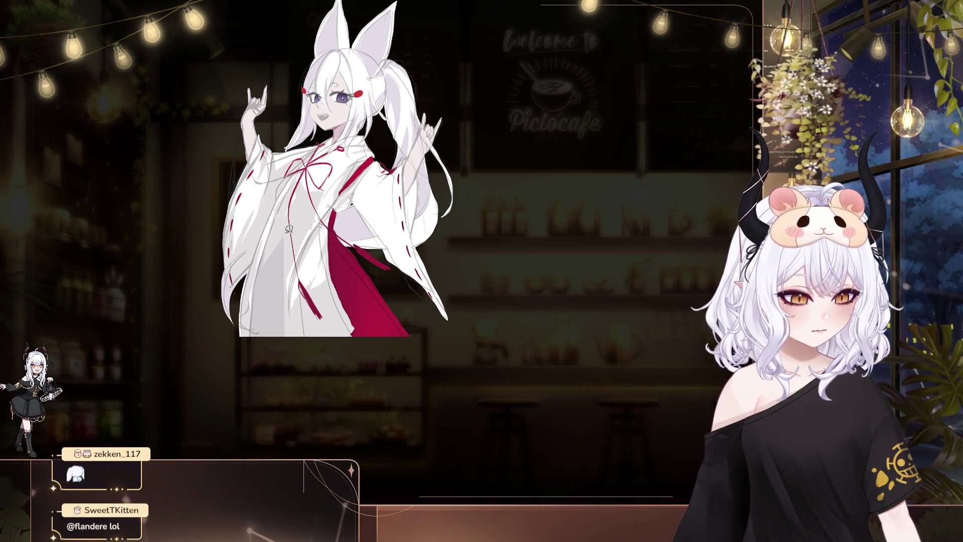
key("ctrl+z")
key("ctrl+d")
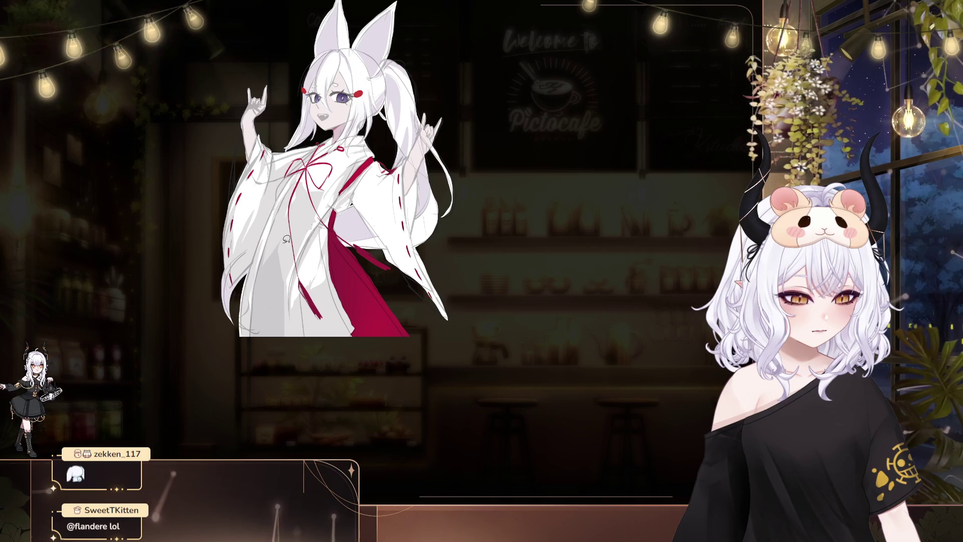
key("ctrl+z")
key("ctrl+d")
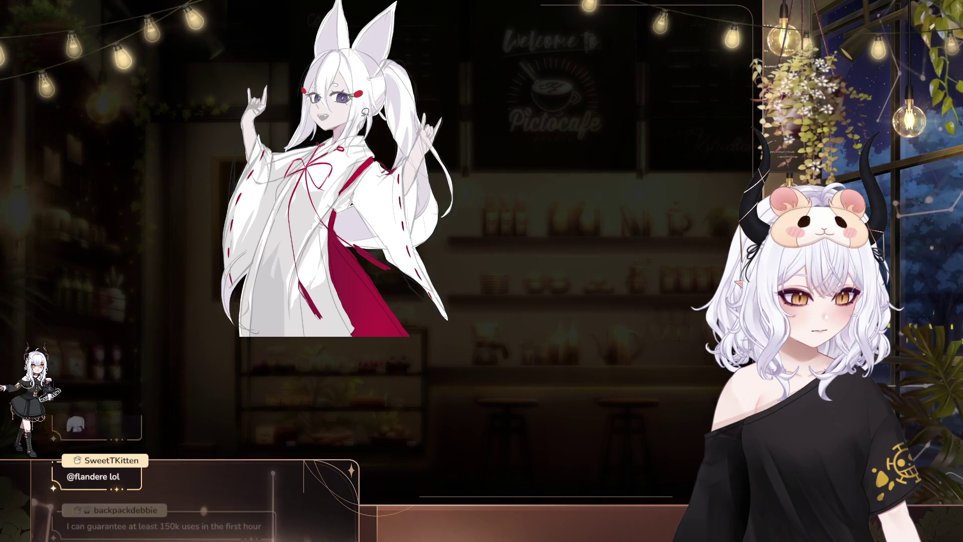
key("ctrl+z")
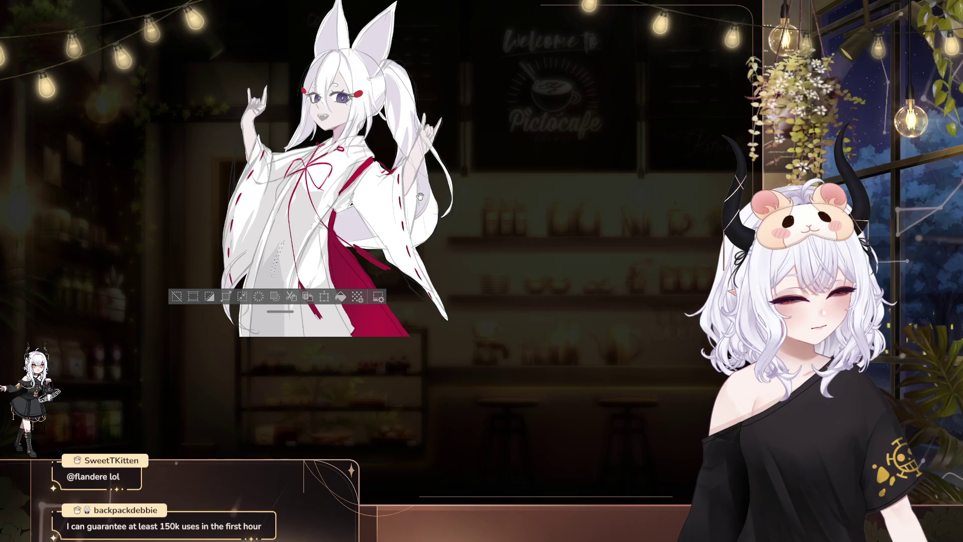
key("ctrl+d")
Fill the outlined sleeve area with the white base colour
left_click_drag(495, 203, 487, 321)
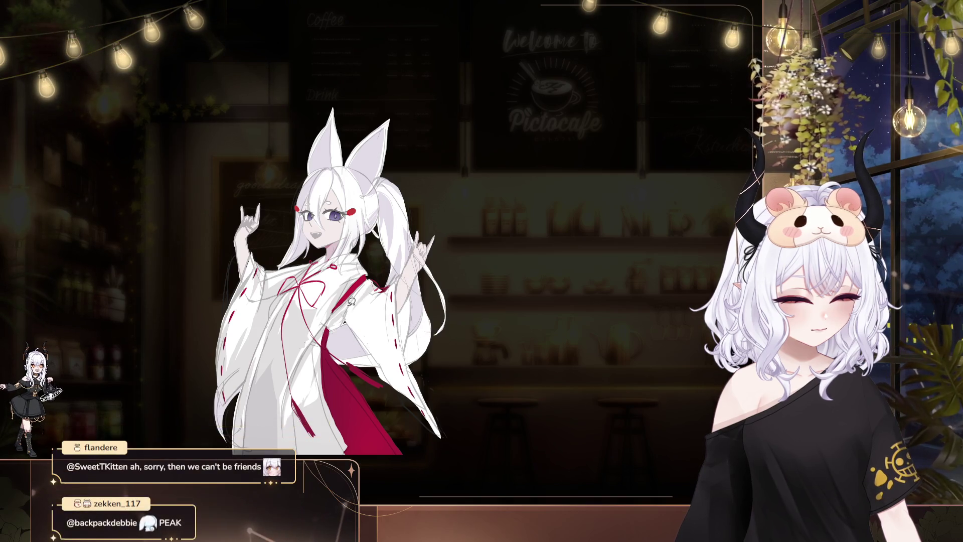
mouse_move(365, 309)
left_mouse_down()
mouse_move(381, 386)
mouse_move(365, 308)
left_mouse_up()
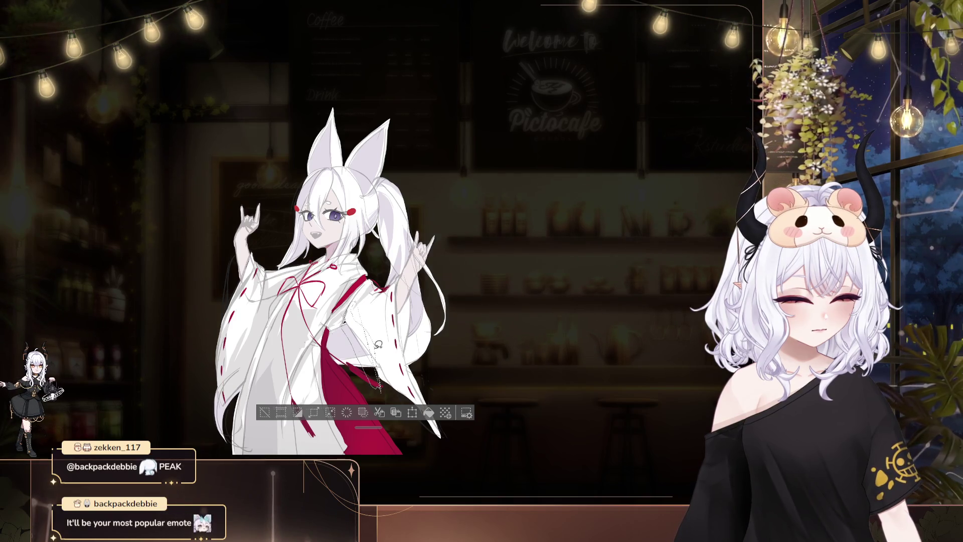
key("ctrl+d")
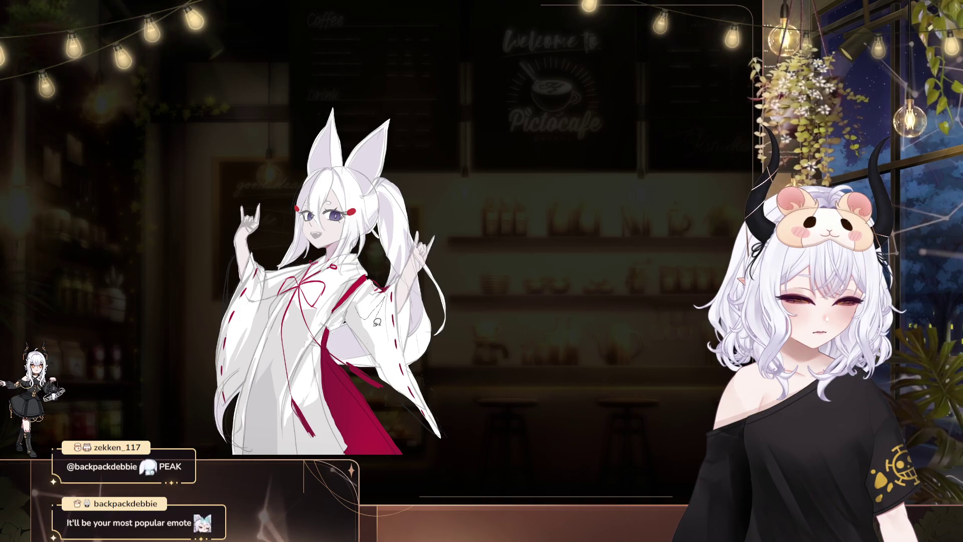
key("ctrl+z")
key("ctrl+d")
Step back through the recent edits on the sleeve
left_click_drag(499, 297, 479, 258)
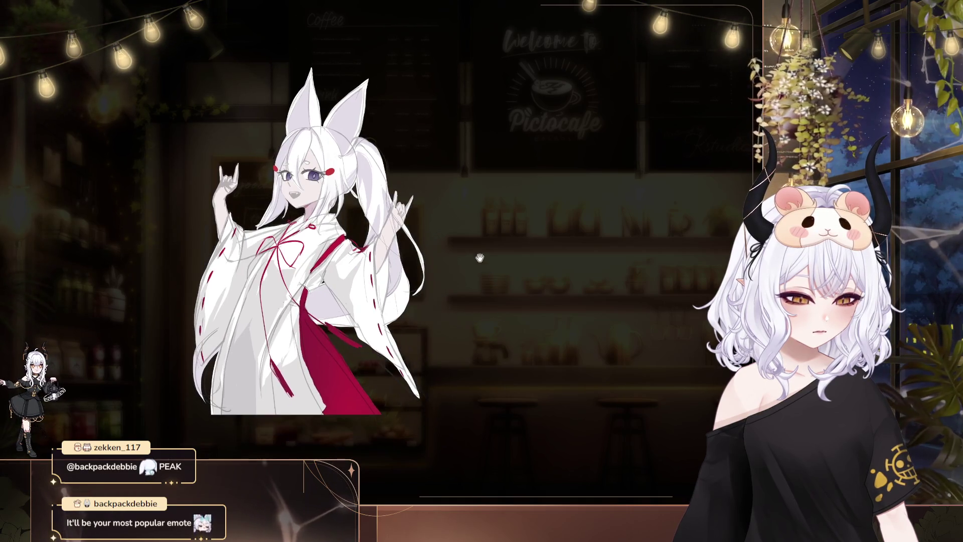
scroll(425, 241, "down", 2)
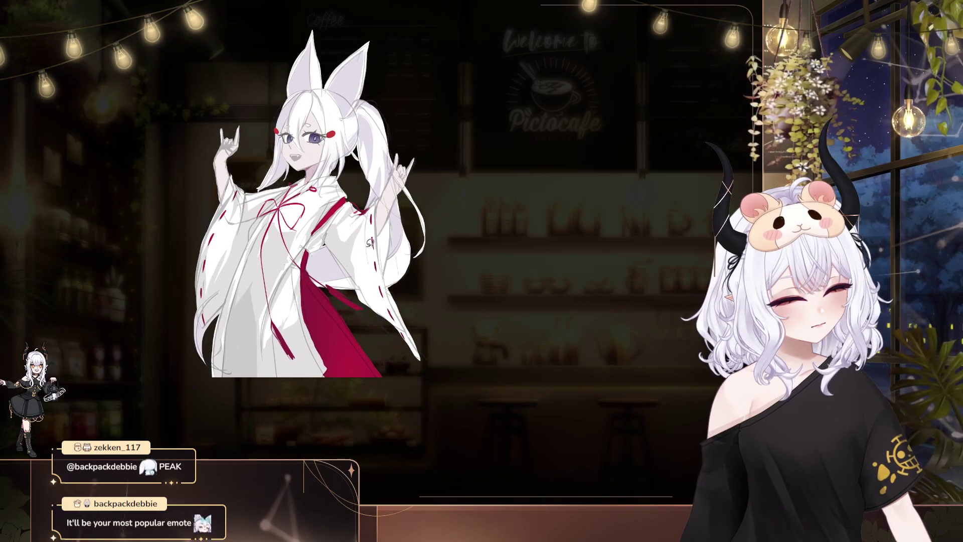
key("ctrl+z")
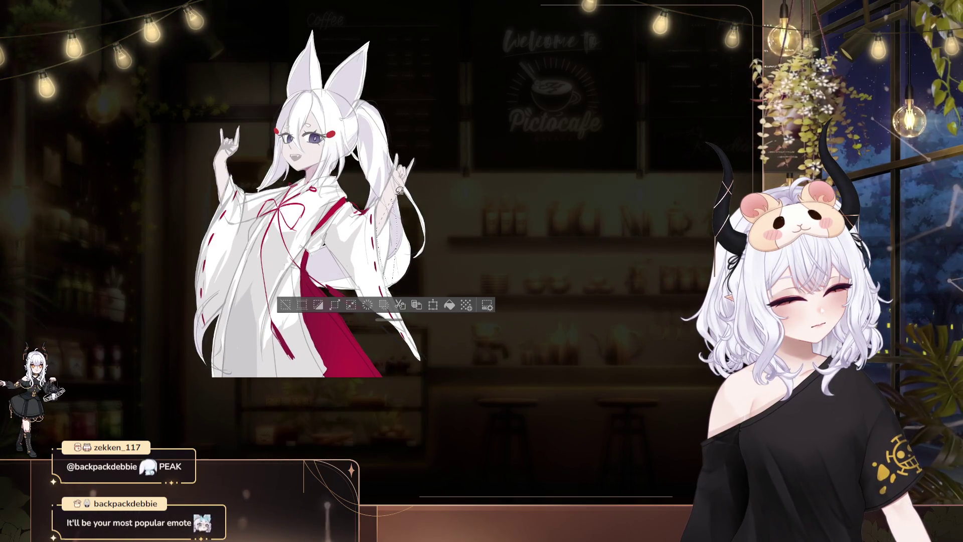
key("ctrl+d")
key("ctrl+z")
key("ctrl+d")
key("ctrl+z")
key("ctrl+d")
Fill the lower sleeve with the base colour and deselect
left_click_drag(465, 252, 537, 221)
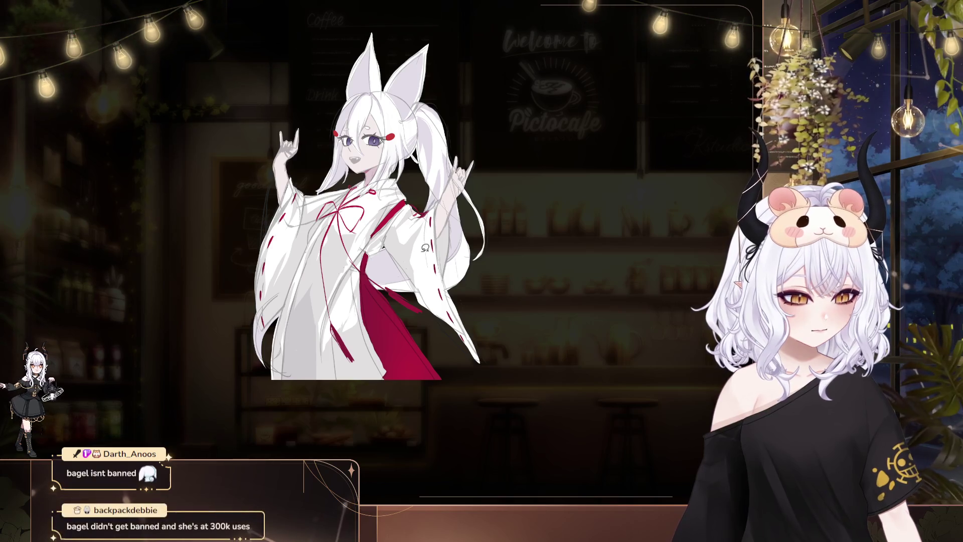
left_click_drag(498, 363, 414, 273)
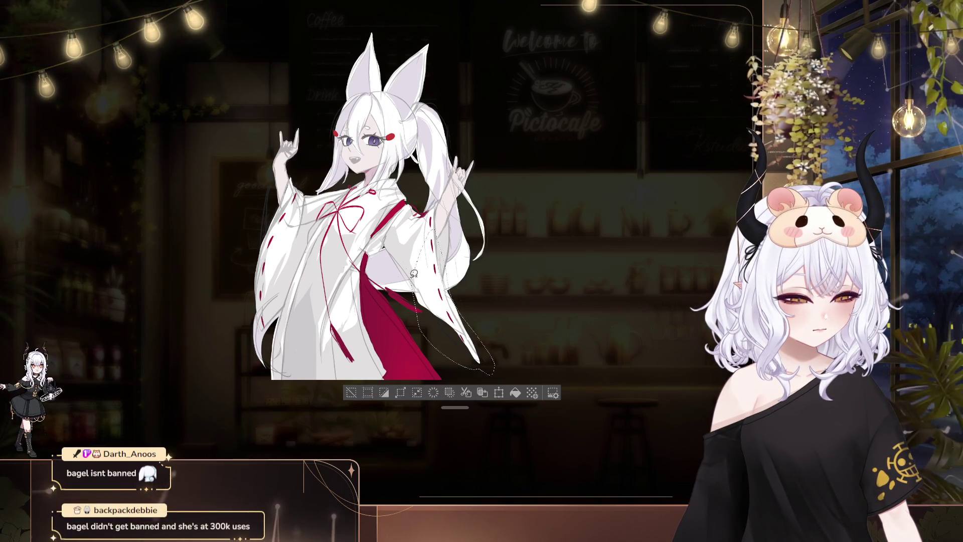
key("ctrl+d")
left_click_drag(577, 194, 636, 219)
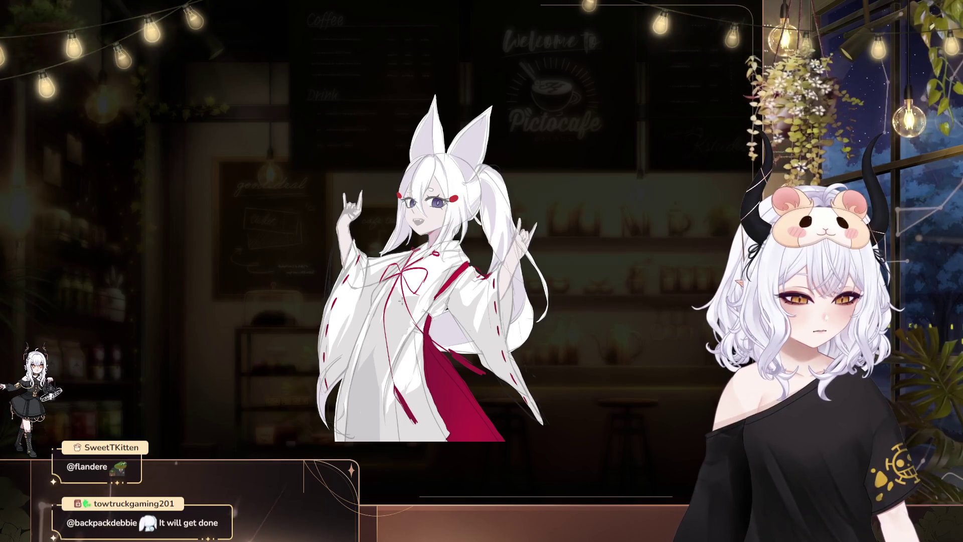
Fill four lasso-selected sections of the robe body with the white base colour
mouse_move(401, 298)
left_mouse_down()
mouse_move(386, 326)
mouse_move(423, 291)
left_mouse_up()
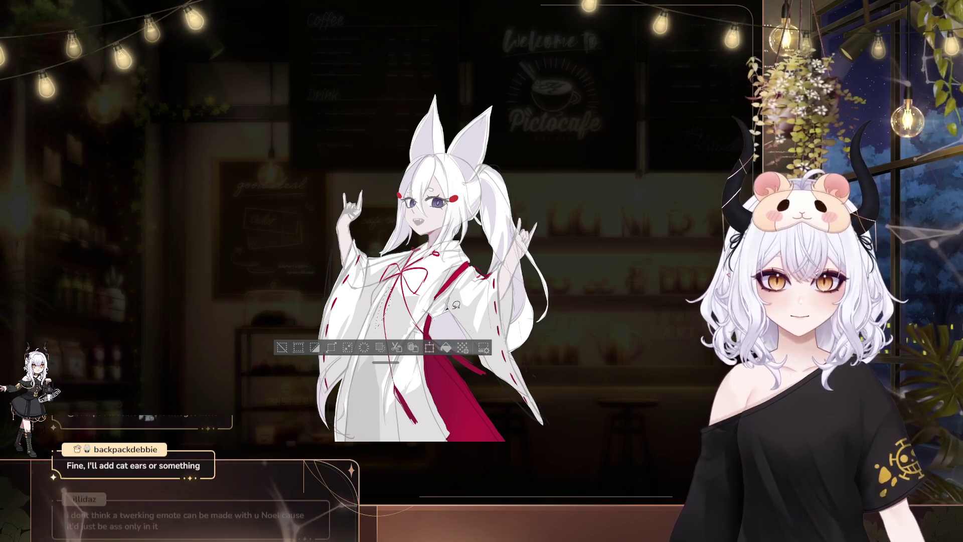
key("ctrl+d")
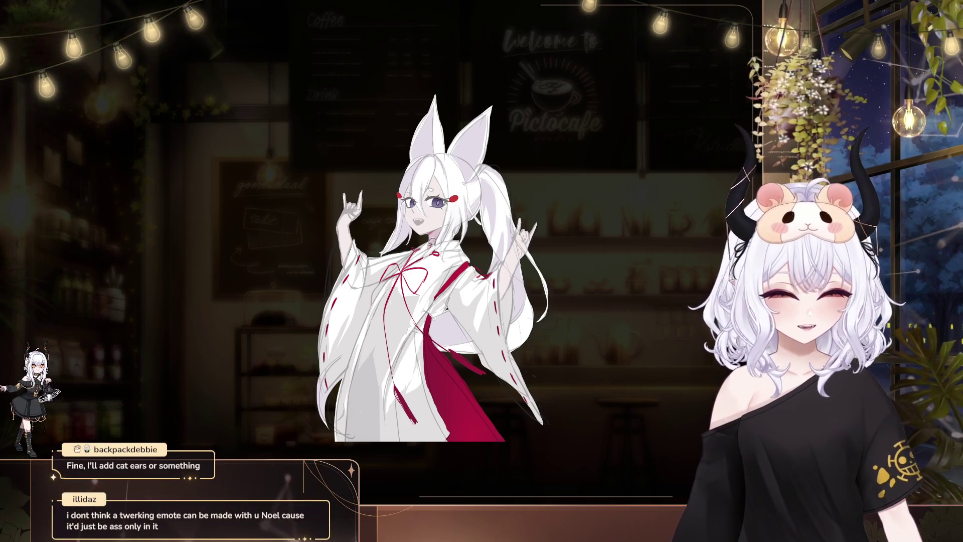
left_click_drag(399, 383, 448, 295)
key("ctrl+d")
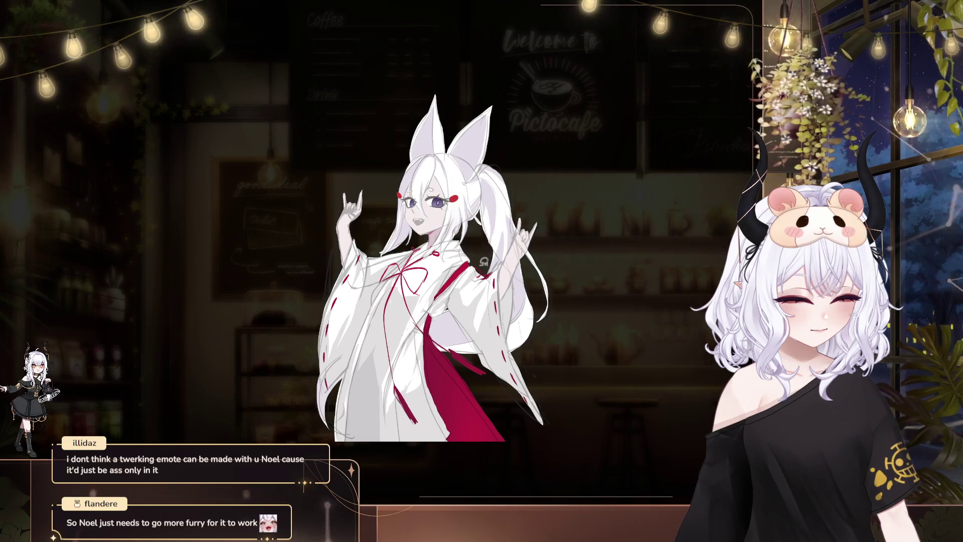
left_click_drag(503, 226, 449, 289)
key("ctrl+d")
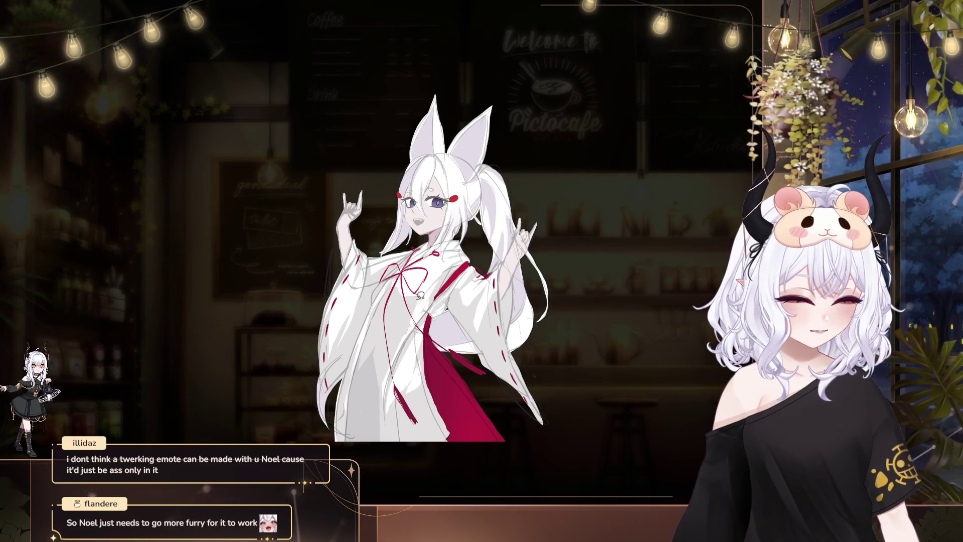
mouse_move(399, 351)
left_mouse_down()
mouse_move(396, 361)
mouse_move(453, 267)
left_mouse_up()
key("ctrl+d")
key("ctrl+d")
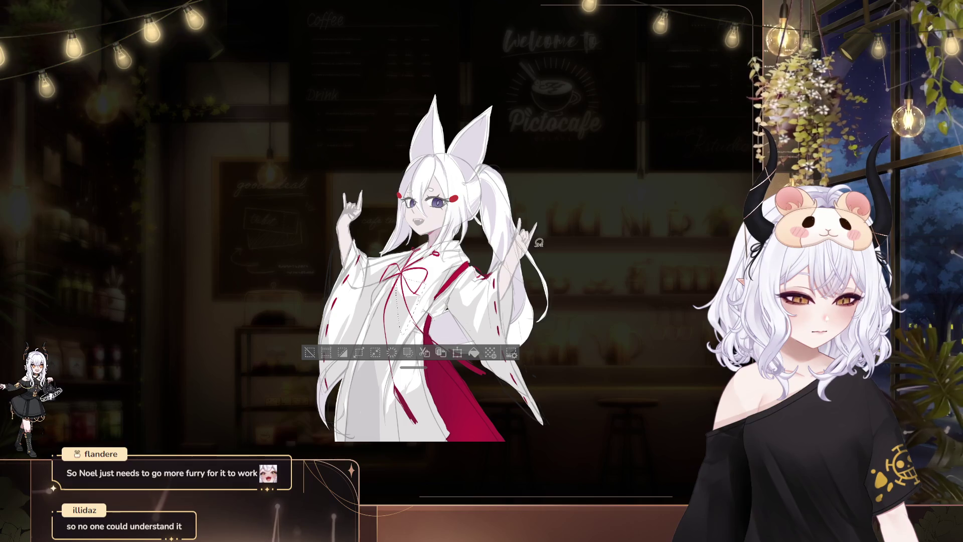
mouse_move(586, 278)
left_mouse_down()
mouse_move(543, 276)
mouse_move(557, 284)
left_mouse_up()
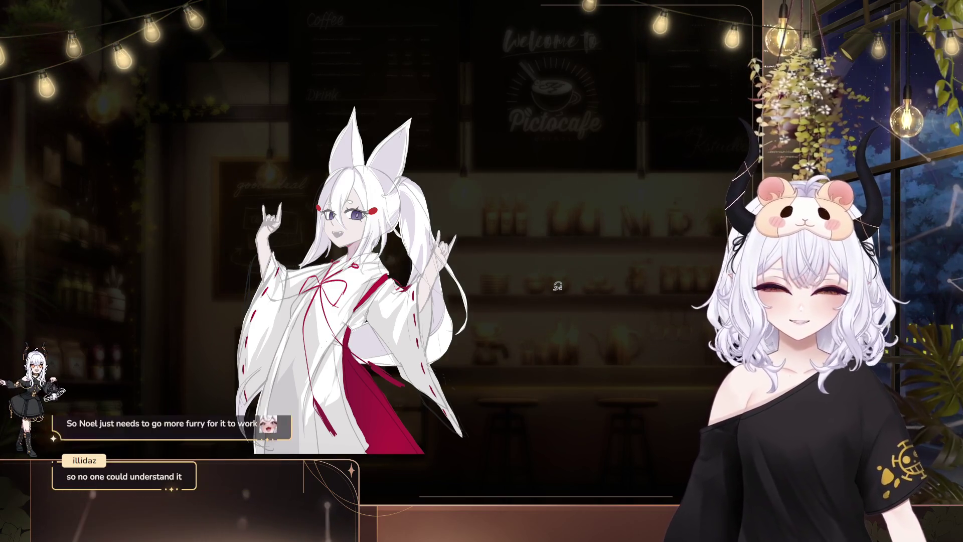
Pan toward the shrine maiden's face and zoom in on it
left_click_drag(557, 286, 553, 316)
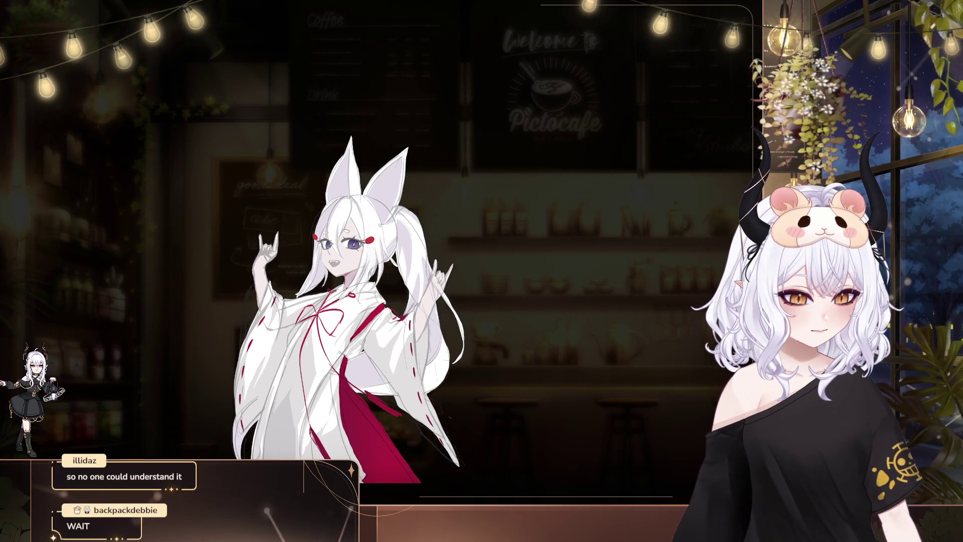
left_click_drag(598, 298, 546, 304)
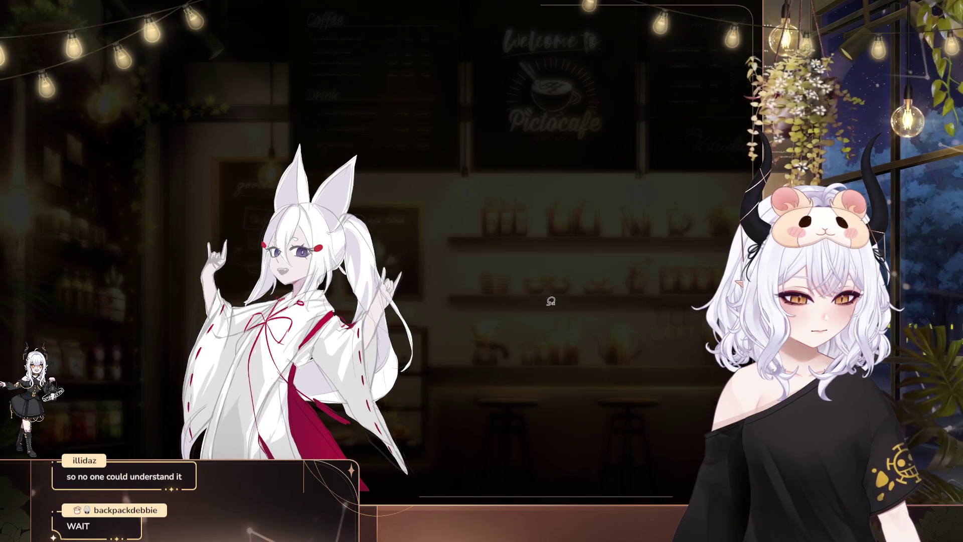
scroll(288, 223, "up", 3)
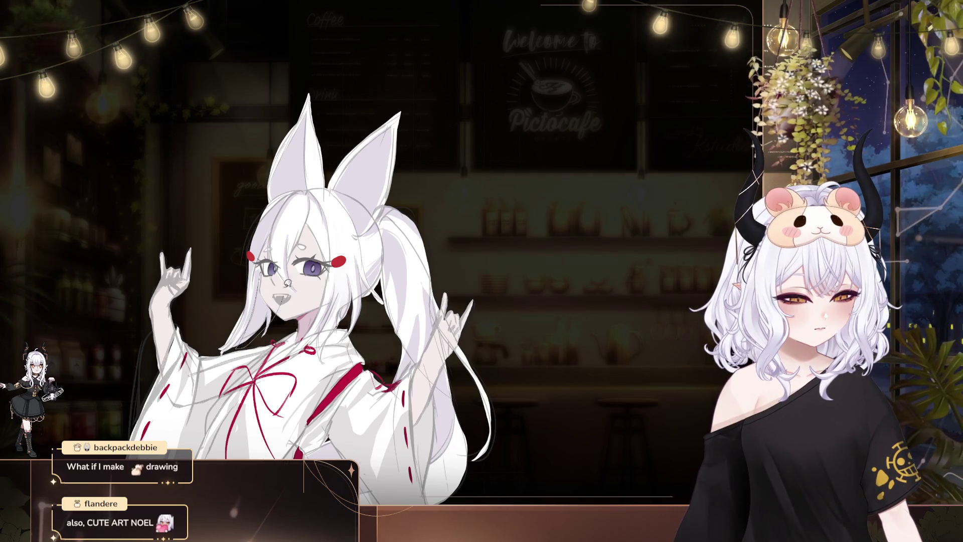
Lasso the small mark beside the ear, edit it, and deselect
left_click_drag(287, 283, 327, 325)
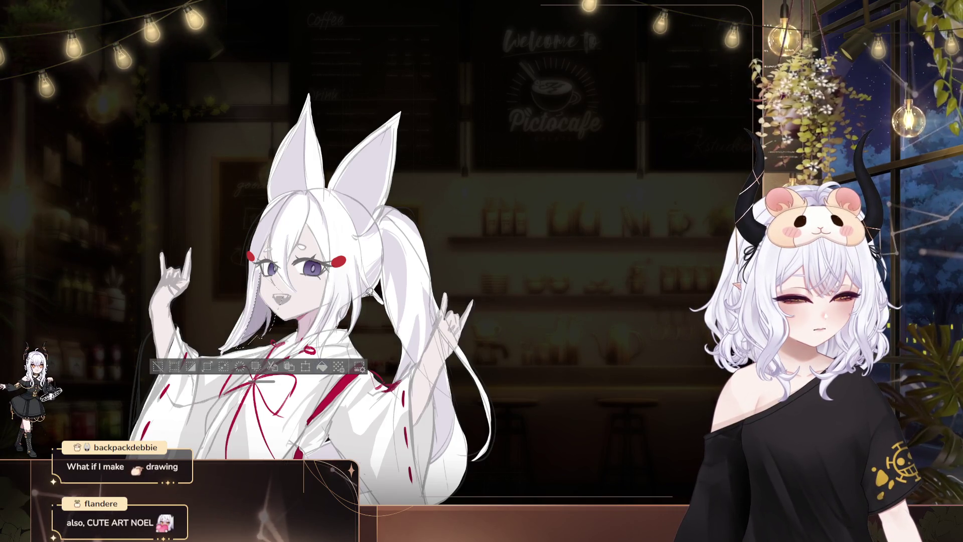
key("ctrl+d")
left_click_drag(435, 262, 442, 219)
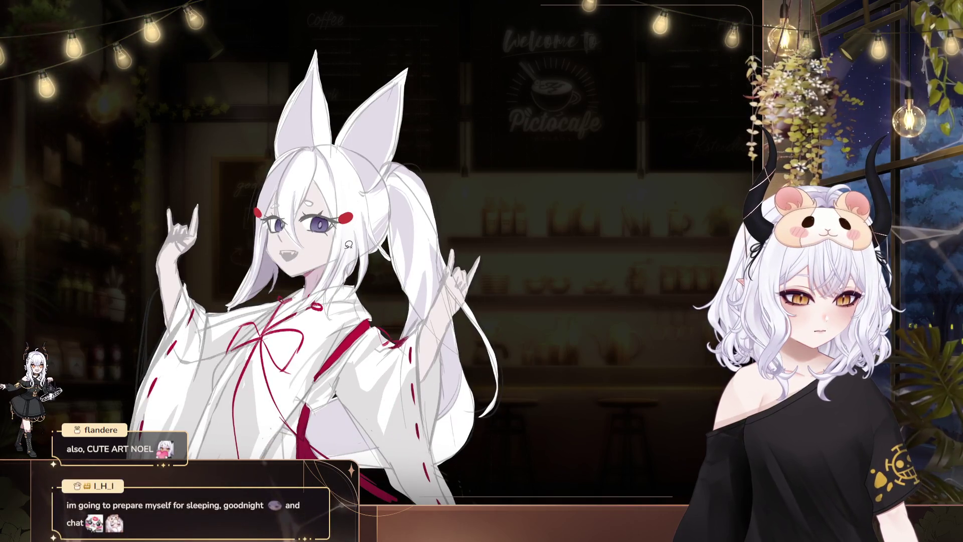
mouse_move(342, 265)
left_mouse_down()
mouse_move(343, 236)
mouse_move(377, 240)
mouse_move(354, 288)
left_mouse_up()
left_click(386, 219)
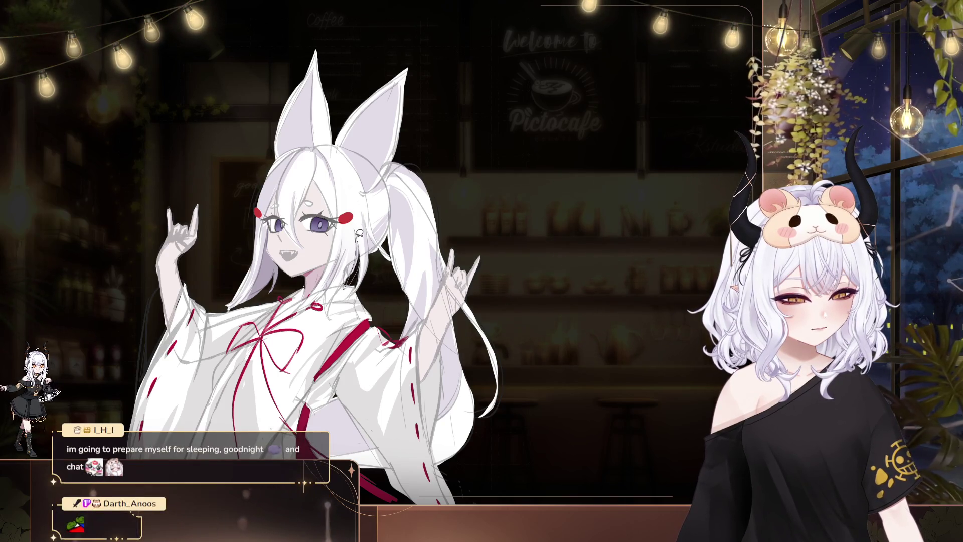
left_click(405, 183)
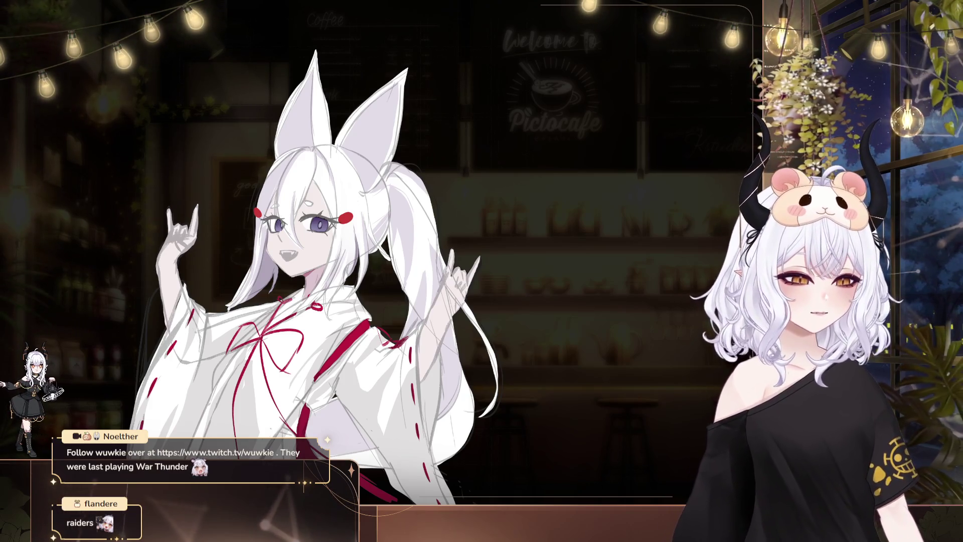
scroll(313, 271, "down", 1)
scroll(446, 296, "down", 3)
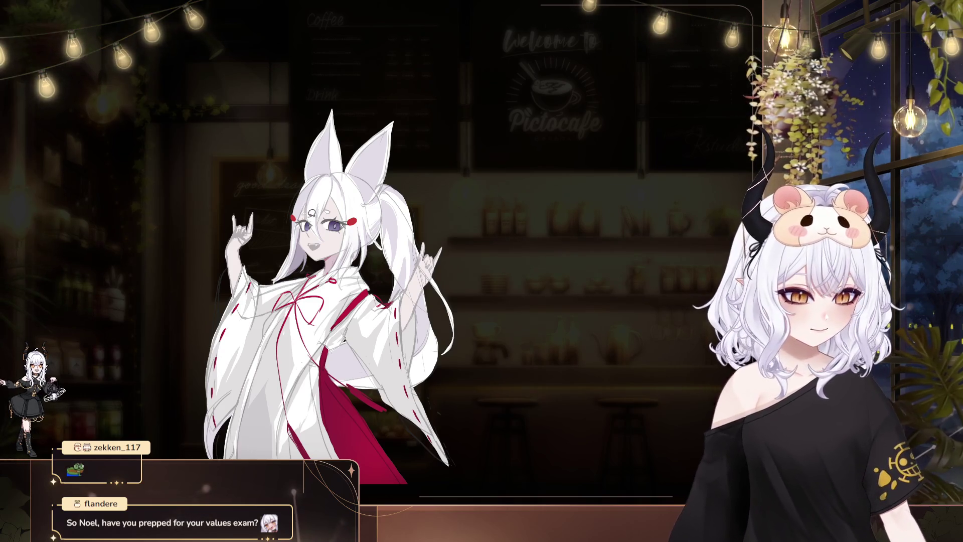
Select the hair strands near the ear, then deselect
left_click_drag(410, 232, 399, 225)
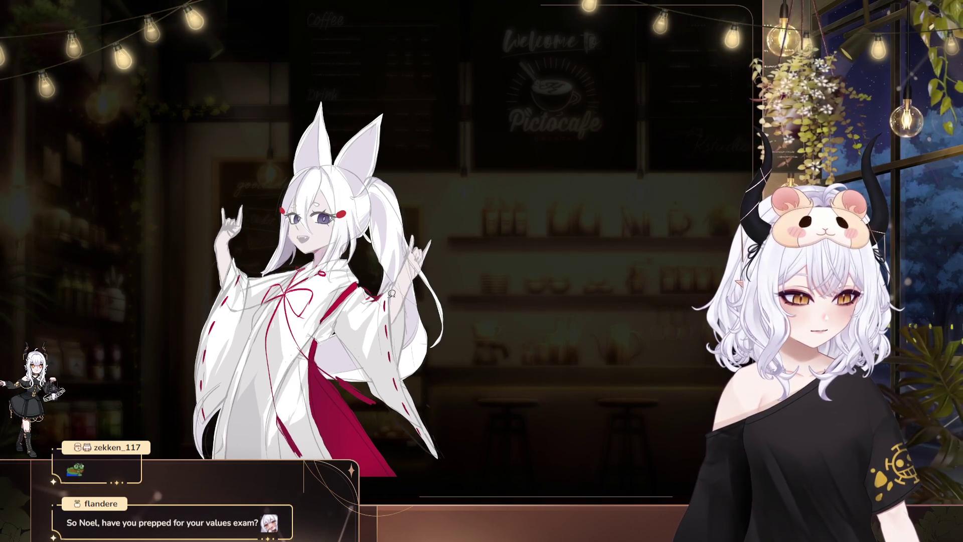
left_click_drag(590, 190, 558, 165)
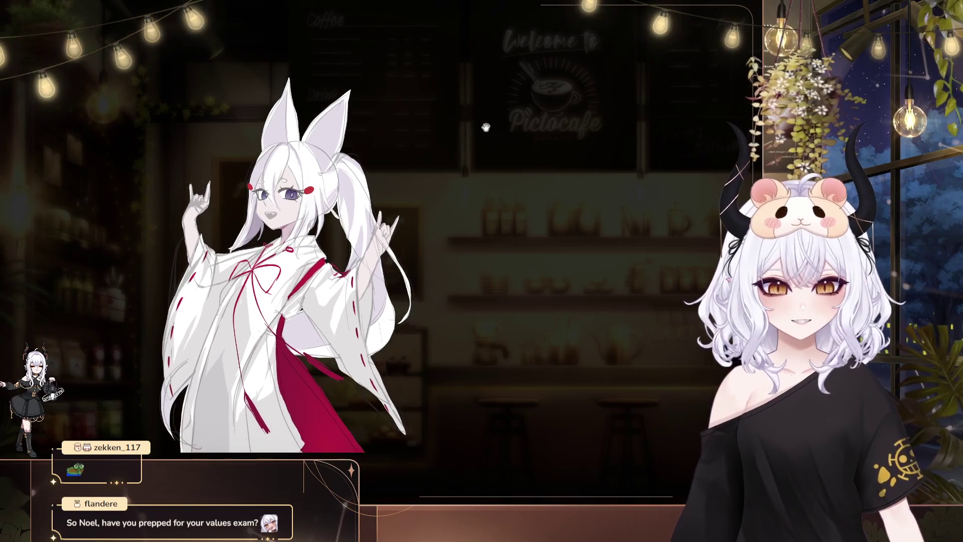
left_click_drag(310, 171, 281, 176)
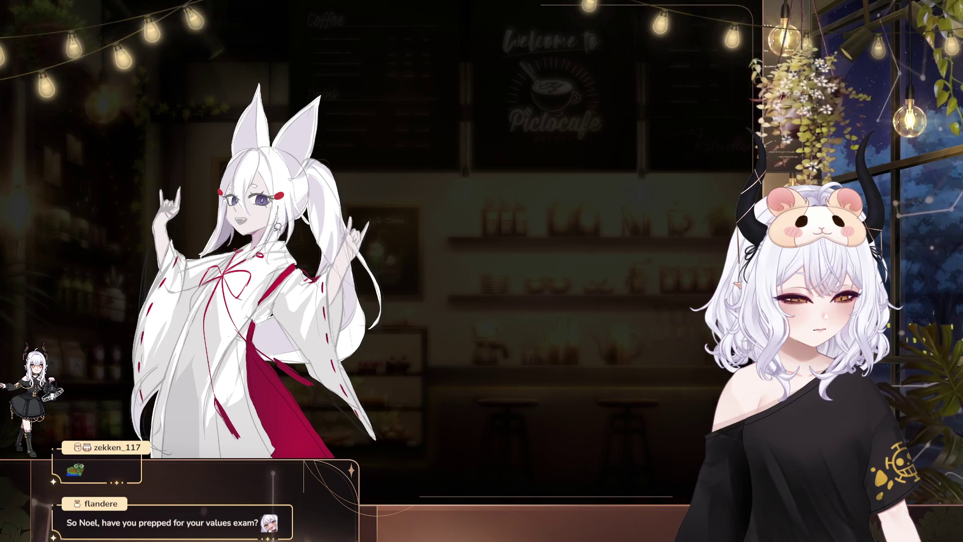
left_click_drag(270, 250, 321, 188)
left_click(327, 279)
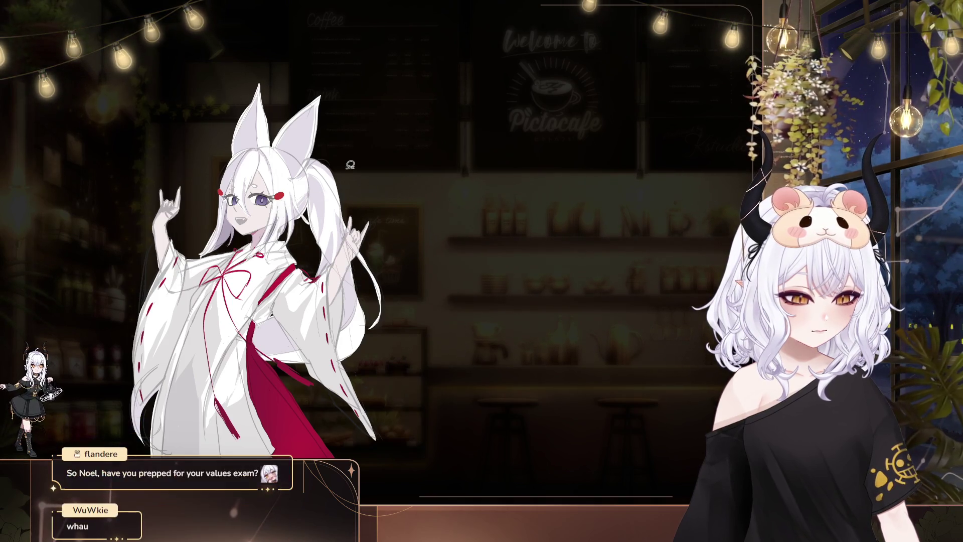
mouse_move(346, 169)
left_mouse_down()
mouse_move(386, 195)
mouse_move(466, 215)
mouse_move(470, 195)
left_mouse_up()
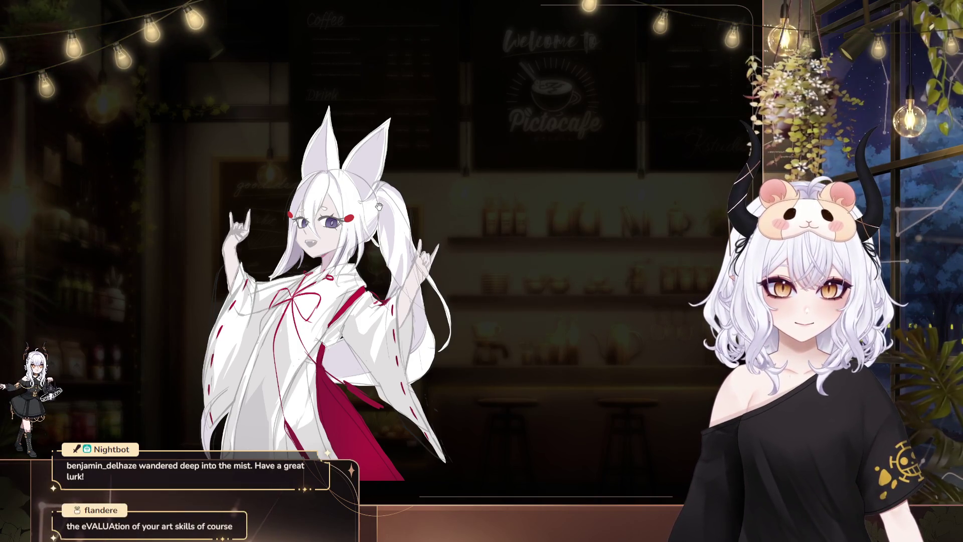
Select the earring beside the ear and nudge it slightly left
left_click_drag(379, 205, 361, 226)
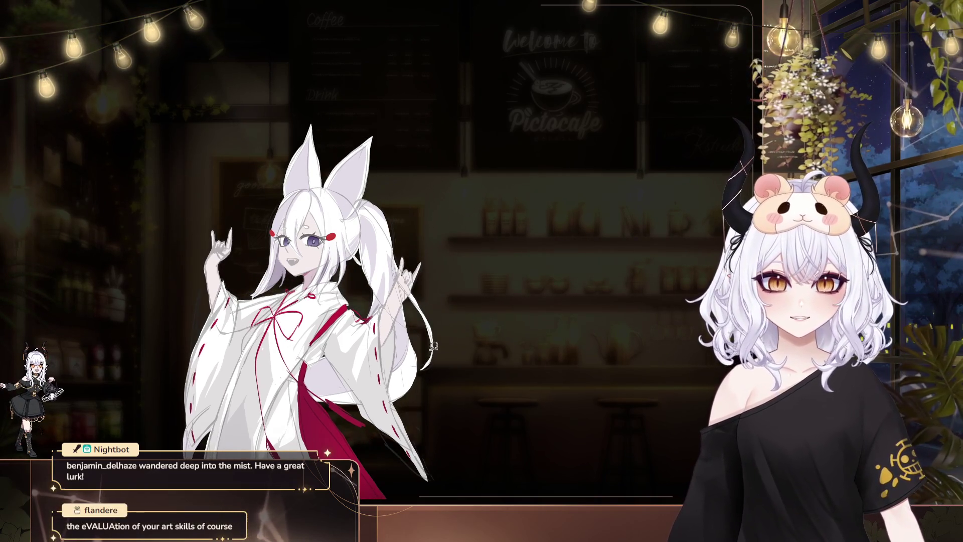
left_click_drag(433, 346, 398, 333)
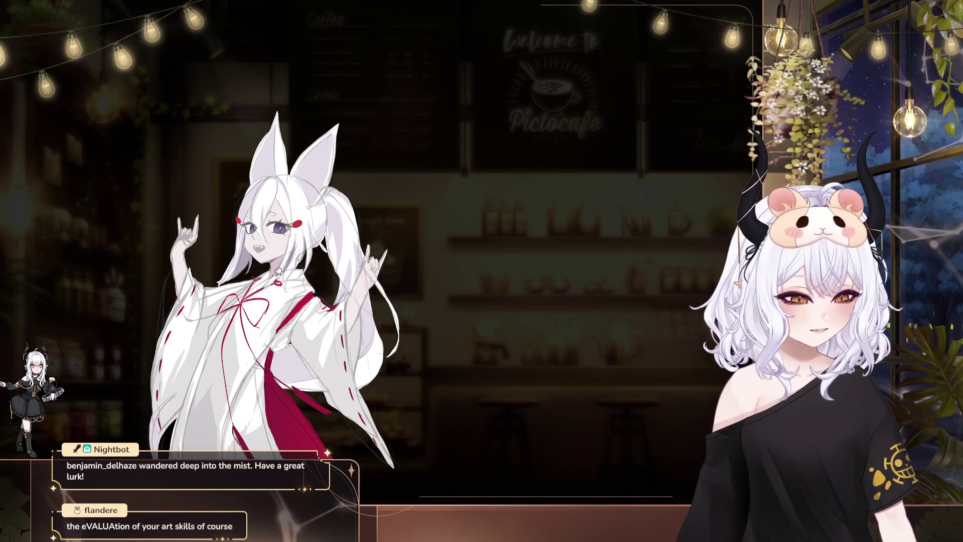
left_click_drag(276, 291, 316, 236)
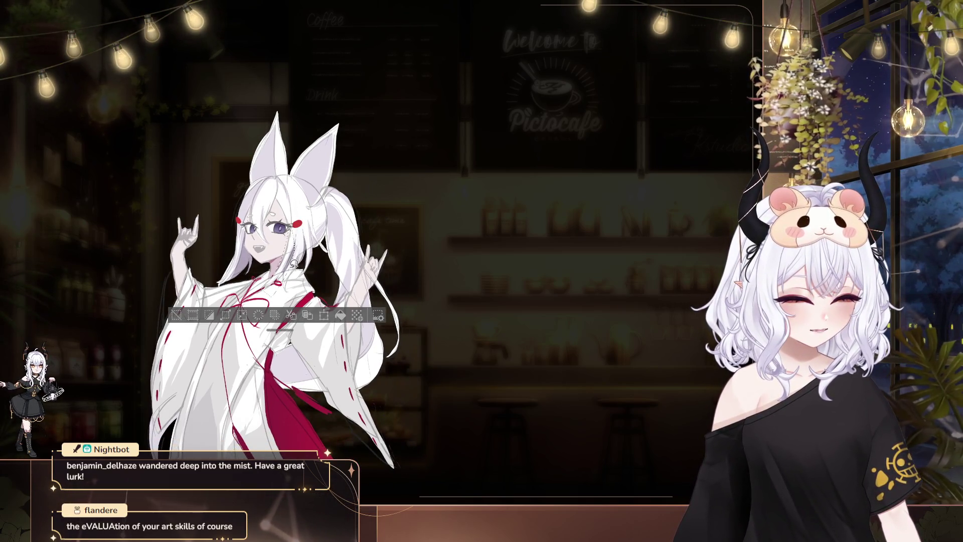
key("ctrl+d")
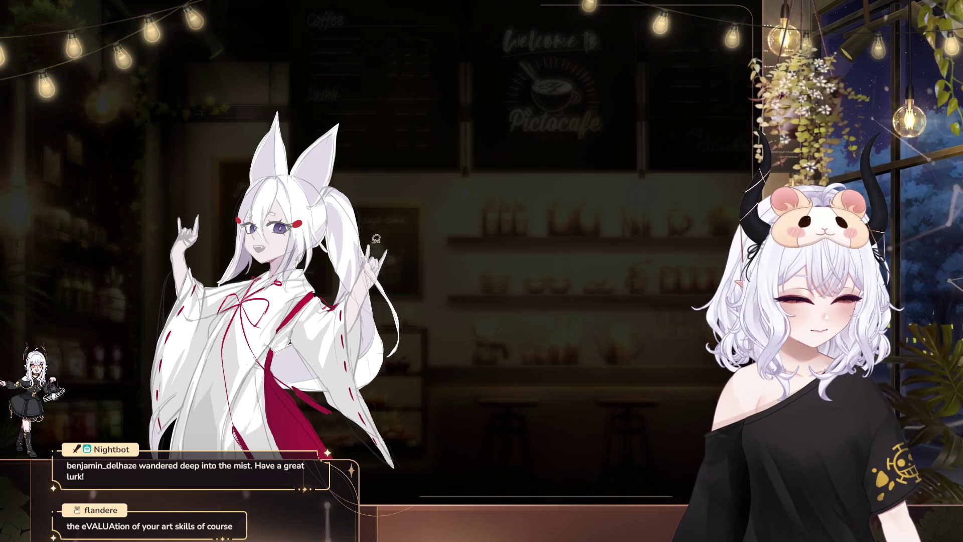
key("ctrl+z")
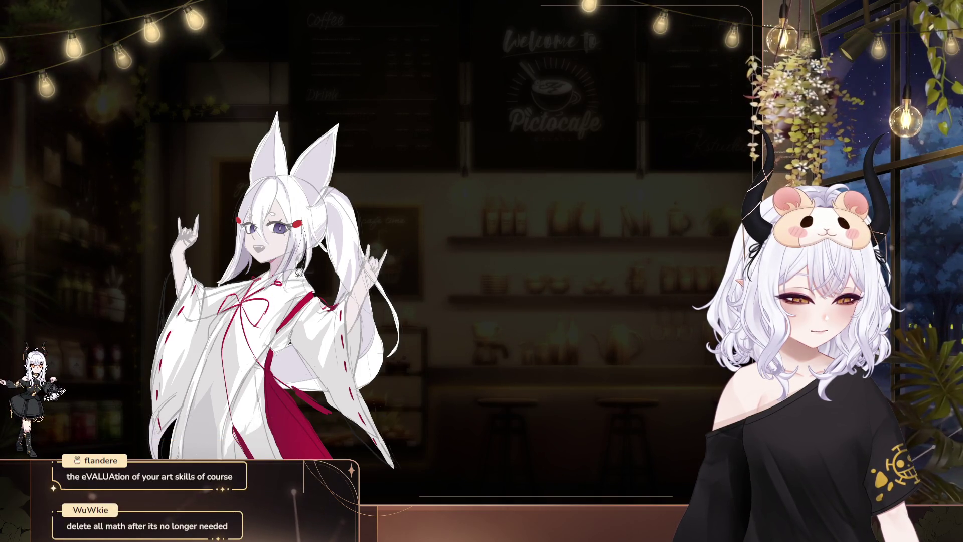
key("ctrl+z")
key("ctrl+d")
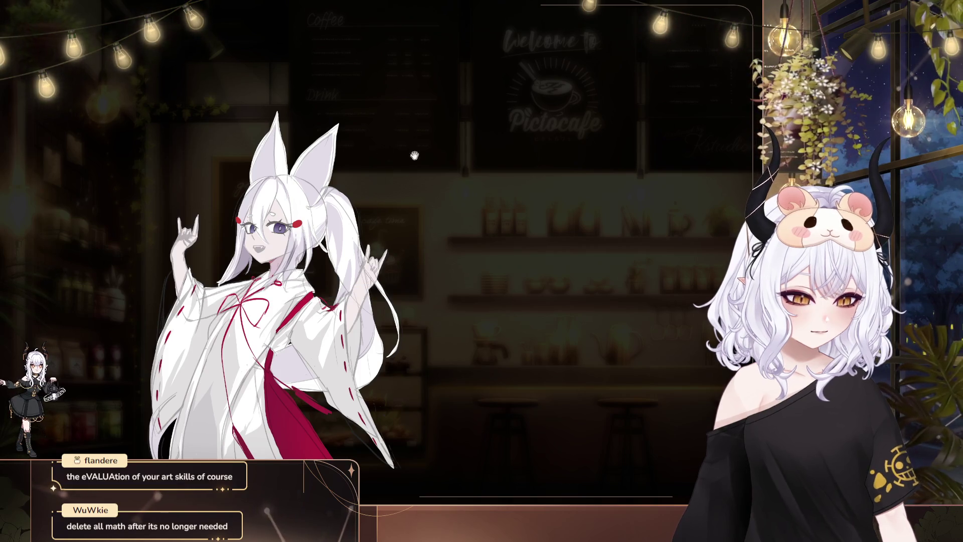
left_click_drag(415, 155, 430, 133)
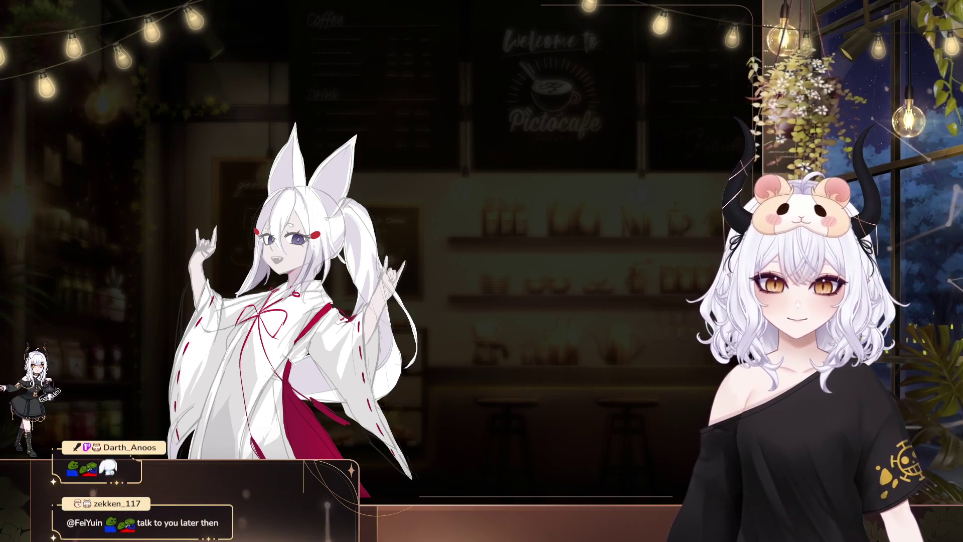
Undo the flower hair clip and its moved sketch, restoring the red dot ornaments
mouse_move(358, 233)
left_mouse_down()
mouse_move(407, 218)
mouse_move(399, 239)
left_mouse_up()
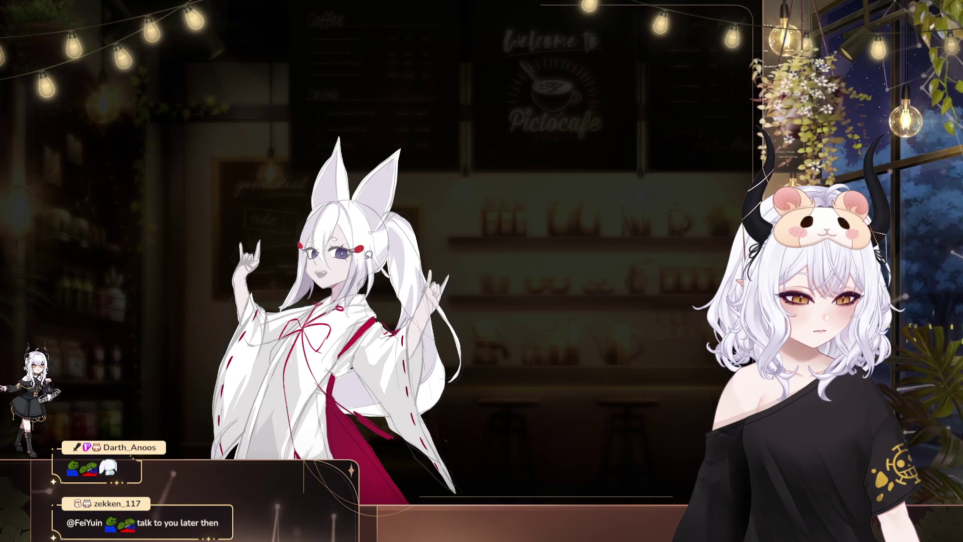
left_click_drag(361, 219, 377, 231)
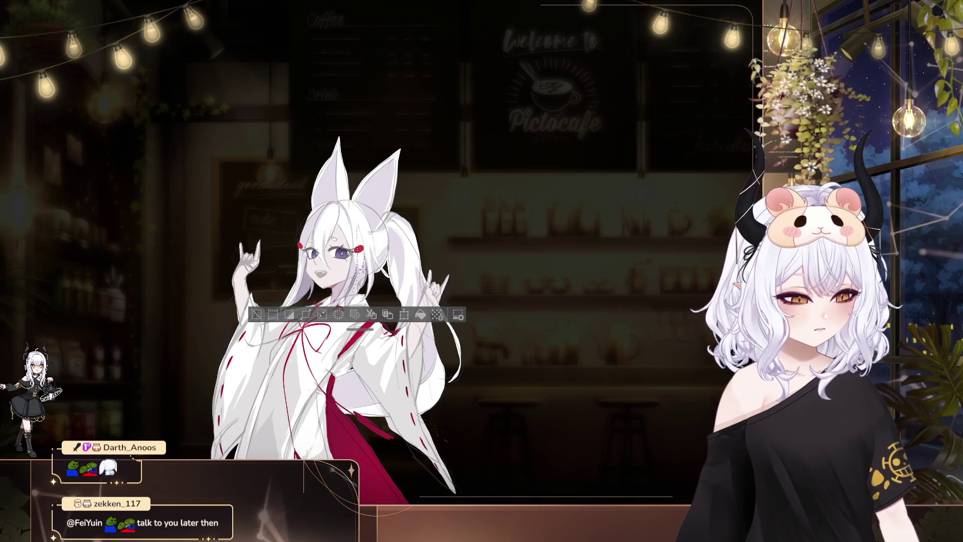
key("ctrl+d")
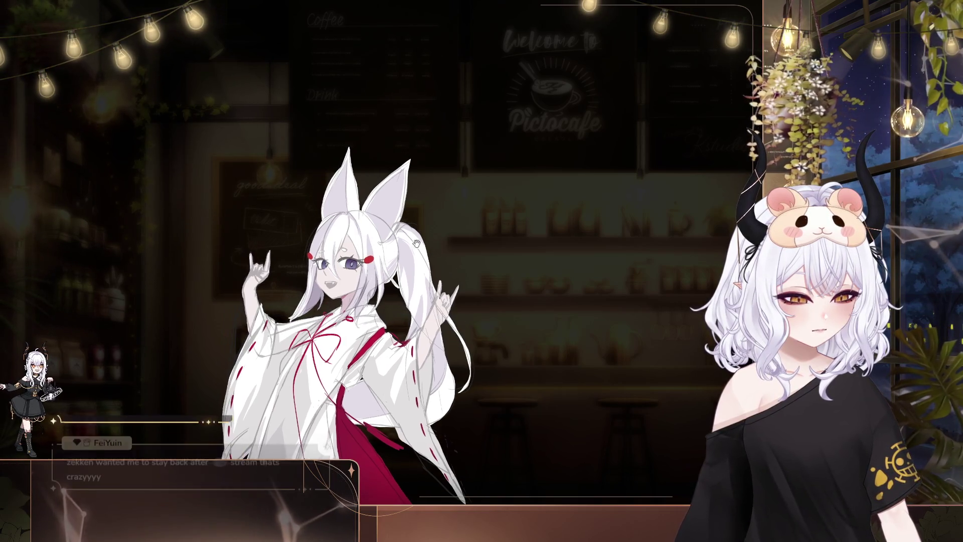
key("ctrl+z")
key("ctrl+z")
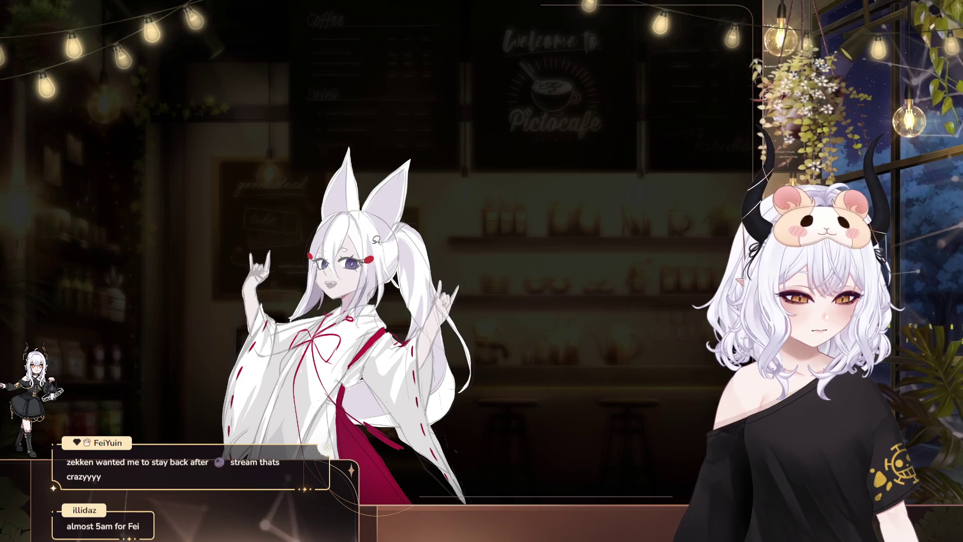
key("ctrl+z")
key("ctrl+z")
key("ctrl+z")
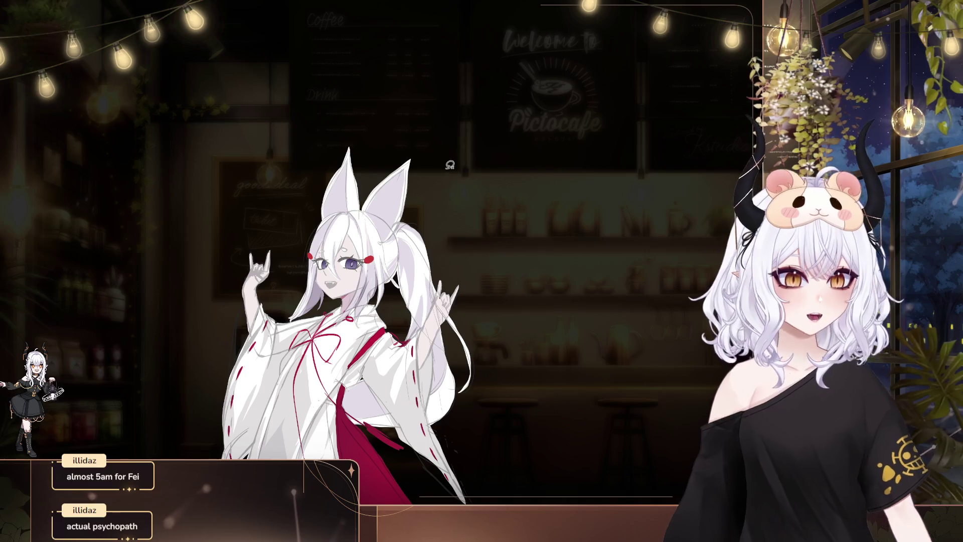
key("ctrl+z")
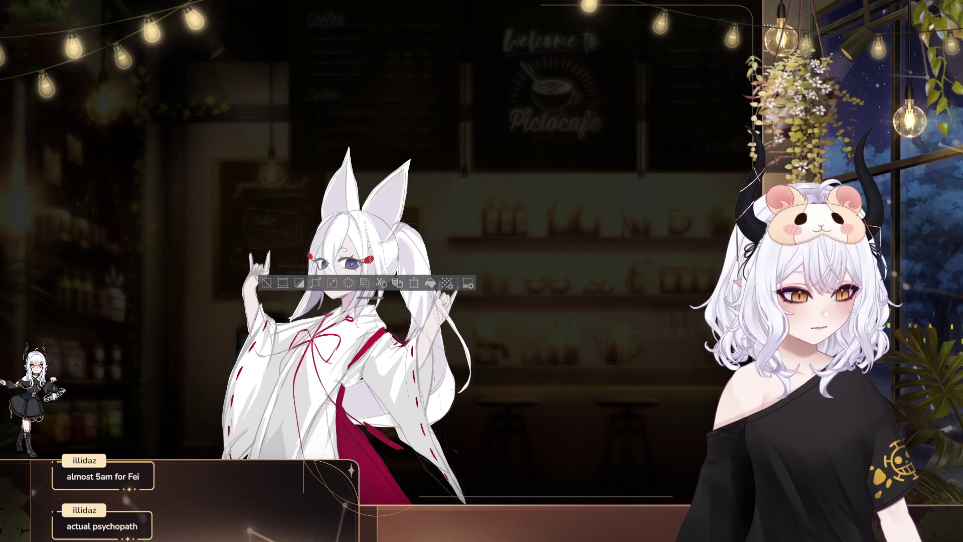
key("ctrl+z")
key("ctrl+y")
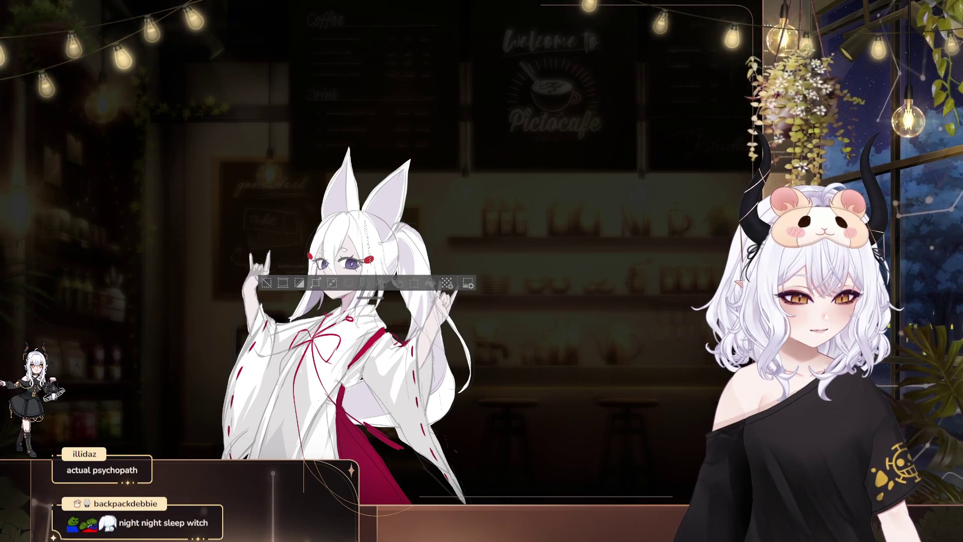
key("ctrl+d")
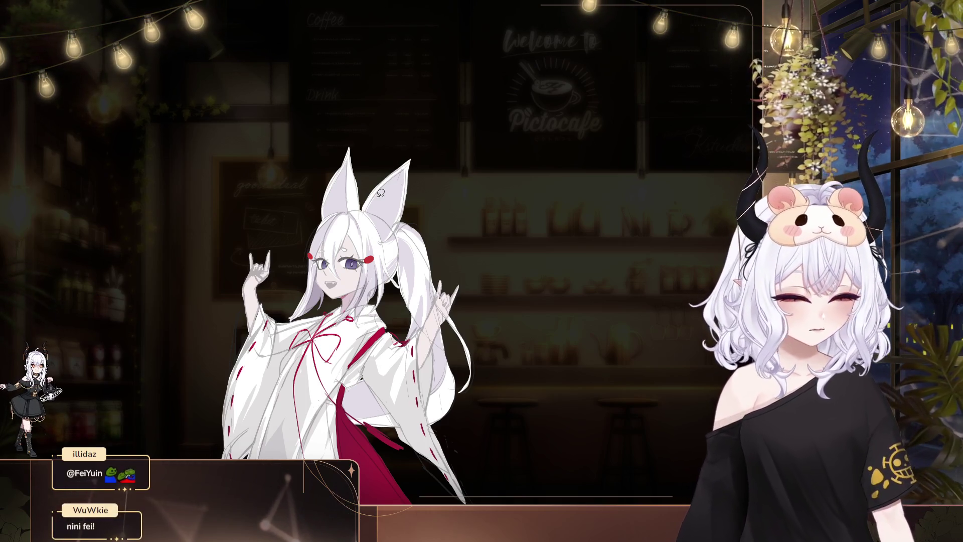
Touch up three small flat-colour areas on and beside the face
left_click_drag(363, 235, 367, 271)
key("ctrl+d")
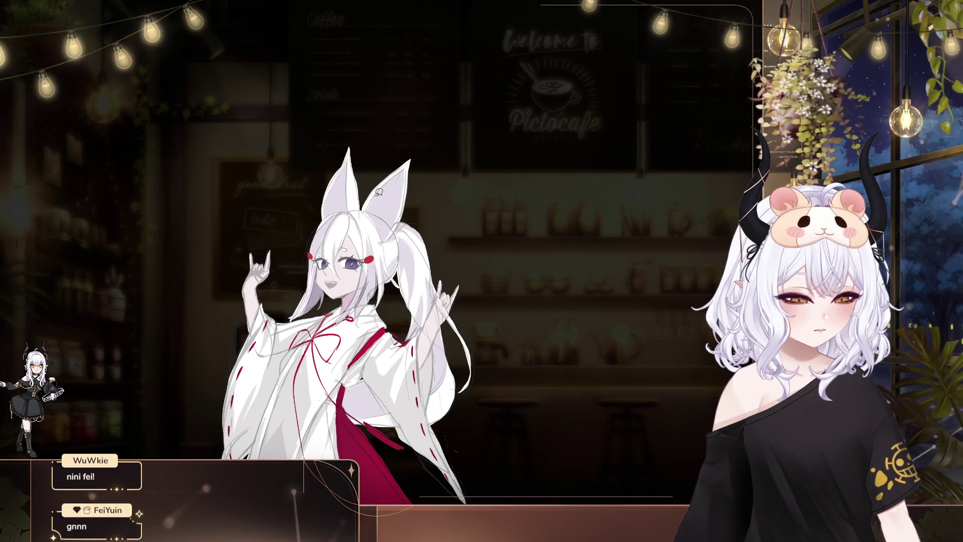
left_click_drag(372, 231, 368, 261)
key("ctrl+d")
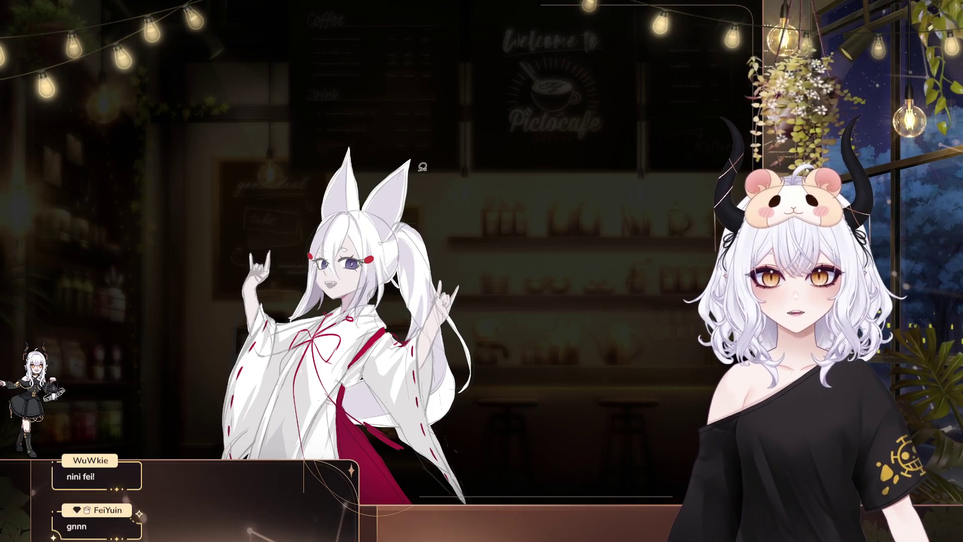
left_click_drag(379, 233, 385, 258)
key("ctrl+d")
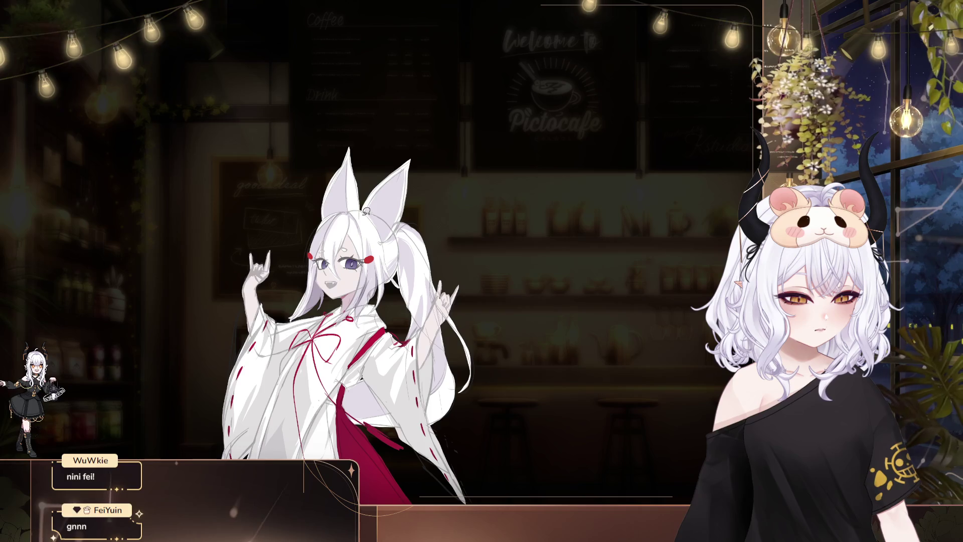
Step back and forth through the recent face and hair edits
key("ctrl+z")
key("ctrl+d")
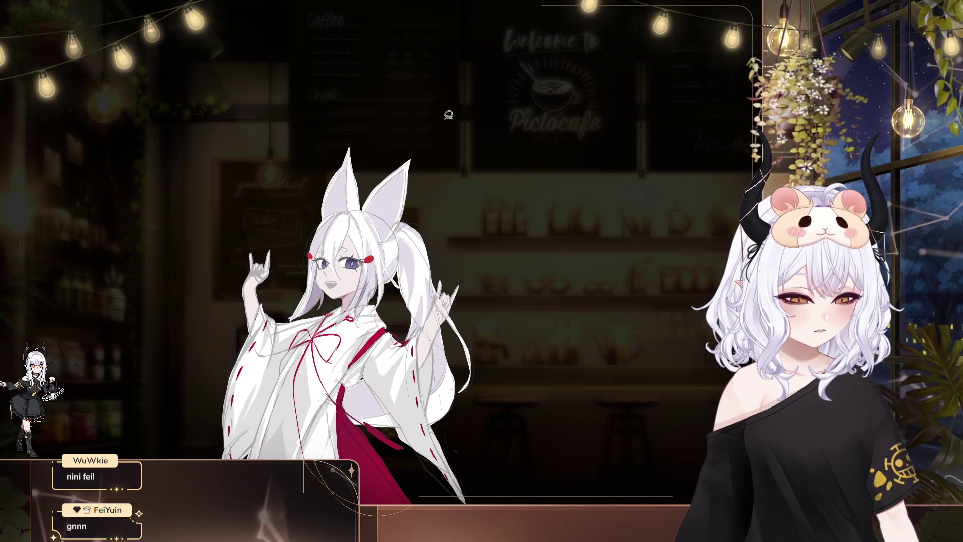
key("ctrl+z")
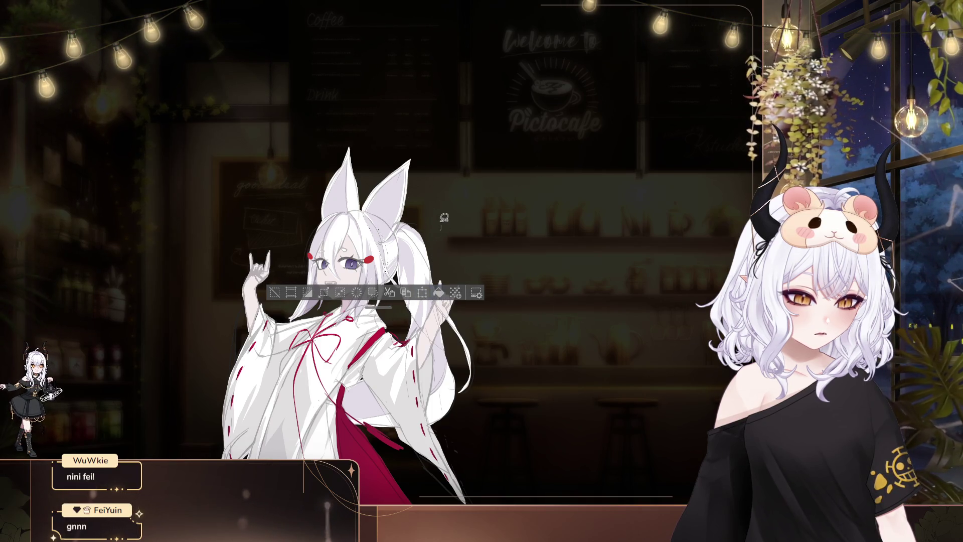
key("ctrl+d")
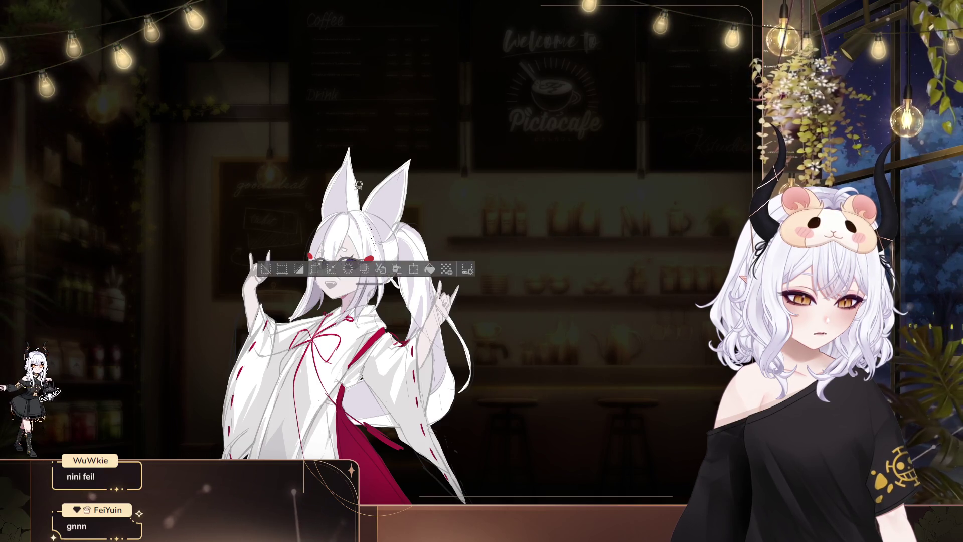
key("ctrl+z")
key("ctrl+d")
key("ctrl+z")
key("ctrl+d")
key("ctrl+z")
key("ctrl+z")
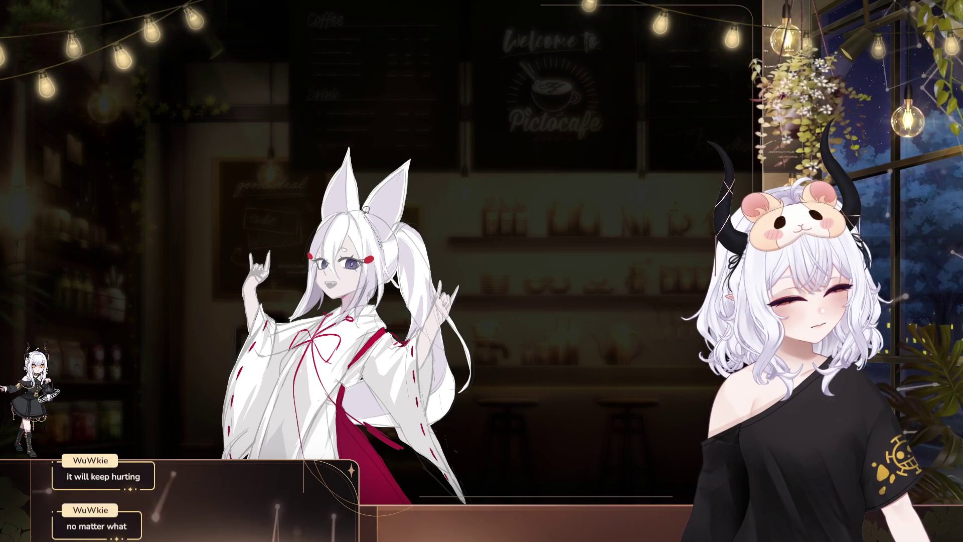
key("ctrl+z")
key("ctrl+d")
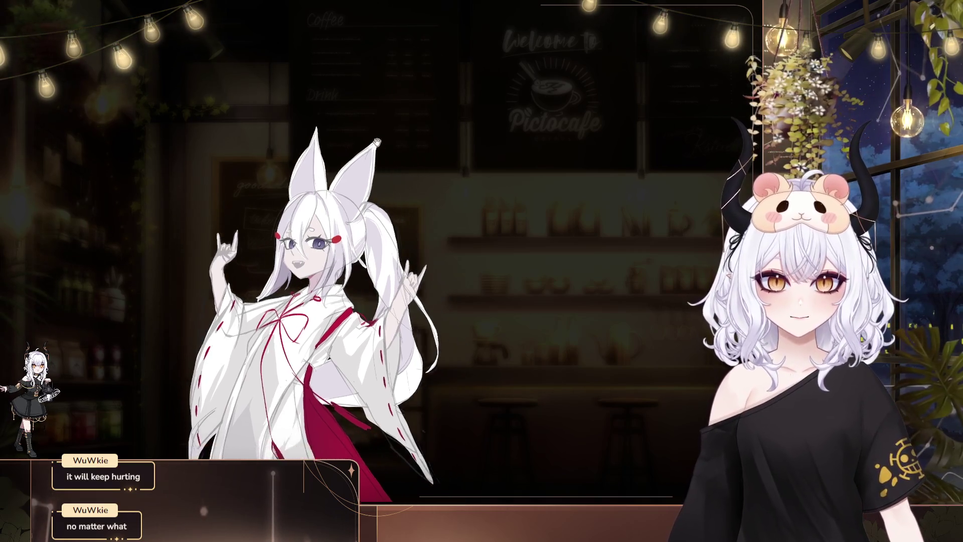
Mirror the canvas horizontally, shift the hair-clip sketch by the ear up-left, then deselect
key("ctrl+z")
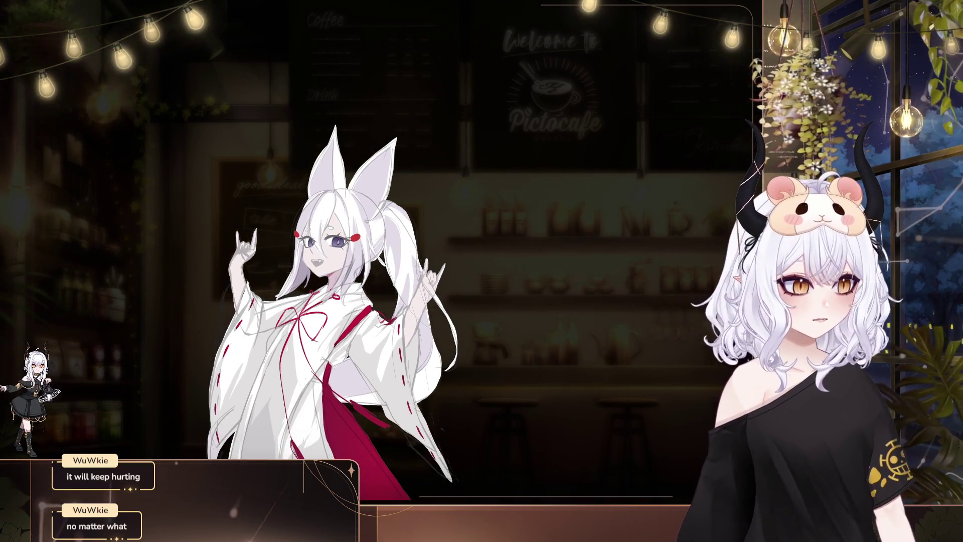
key("ctrl+z")
key("ctrl+z")
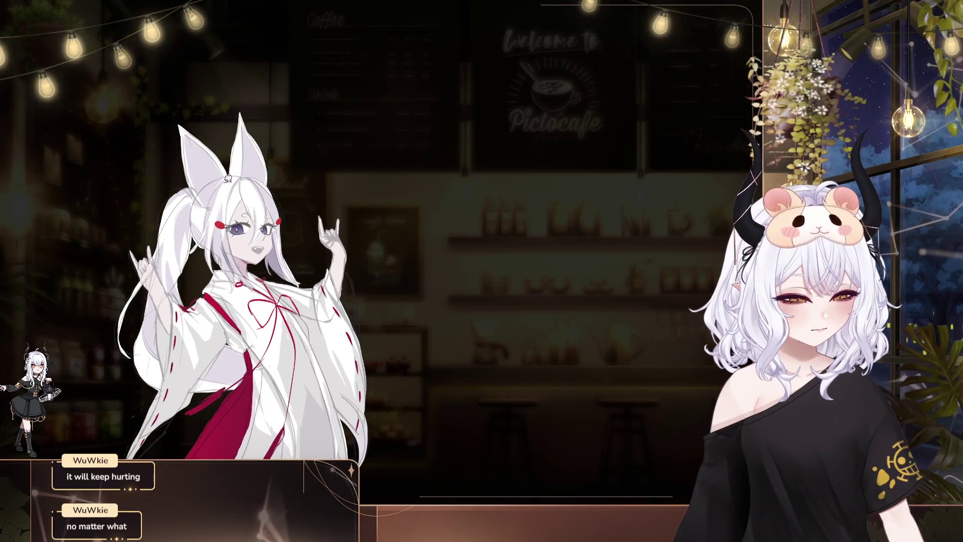
key("ctrl+z")
key("ctrl+z")
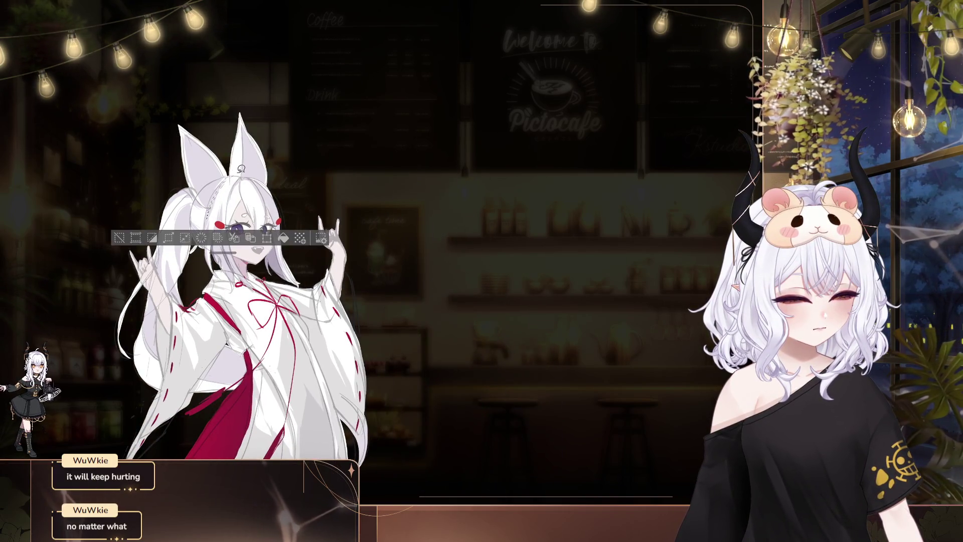
key("ctrl+d")
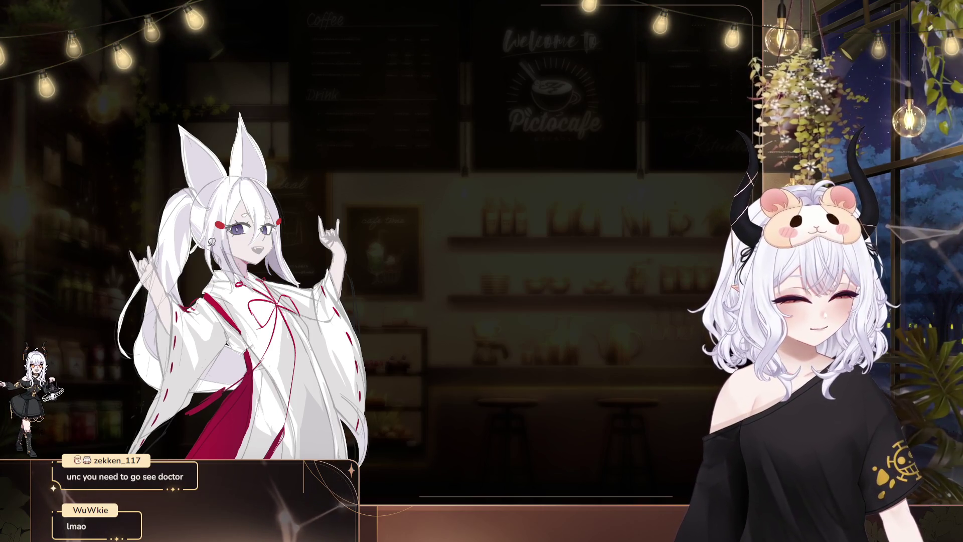
left_click_drag(213, 206, 215, 285)
Fill thin flat-colour strips on the hair and head, using undo/redo to adjust
left_click(273, 298)
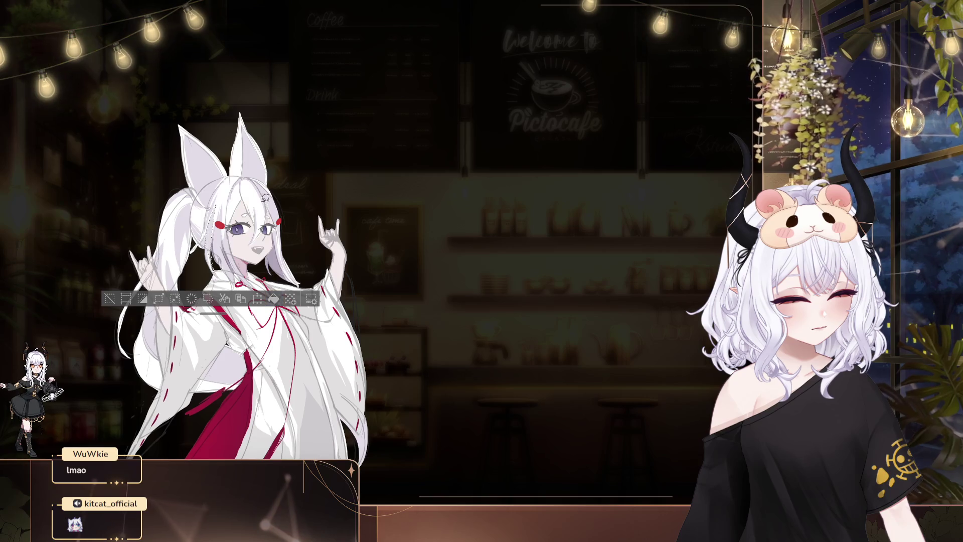
key("ctrl+d")
key("ctrl+z")
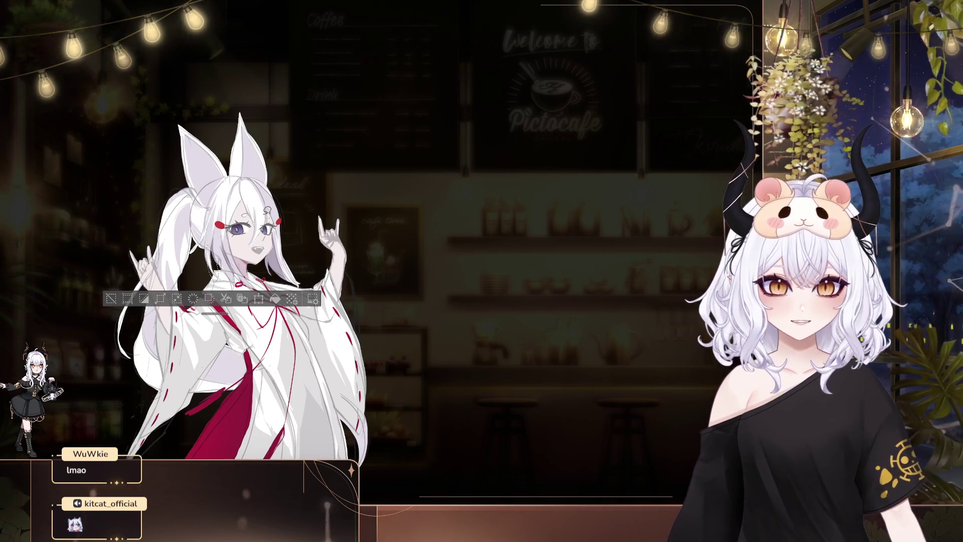
key("ctrl+d")
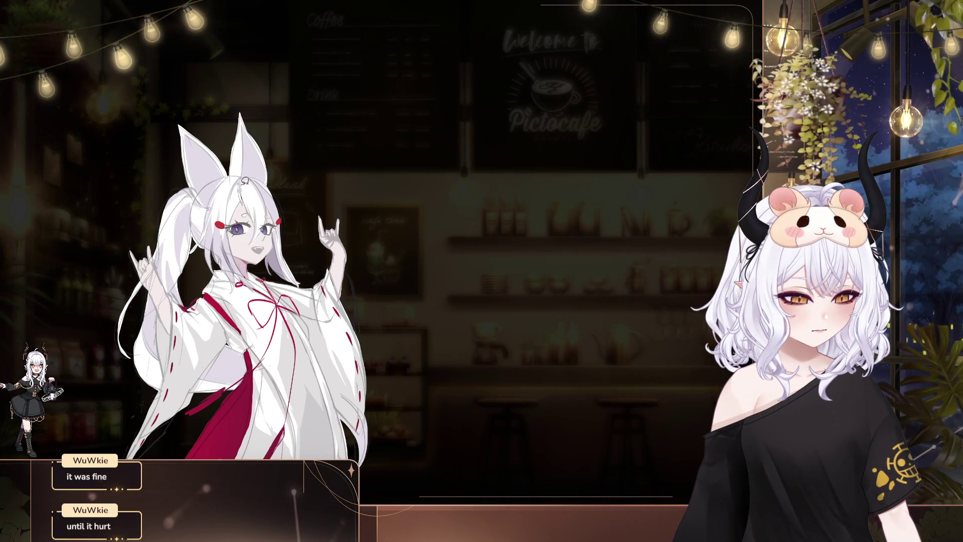
left_click_drag(236, 183, 240, 201)
key("ctrl+d")
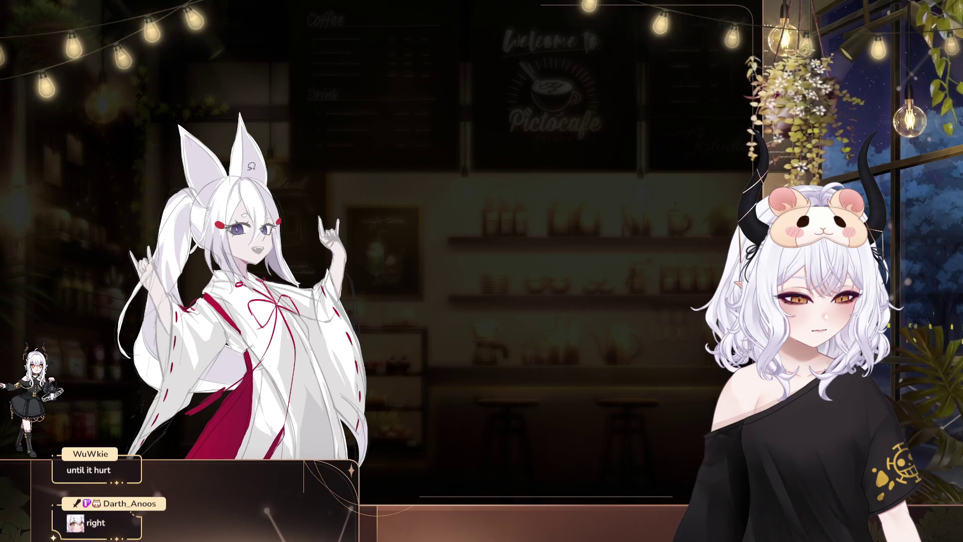
key("ctrl+z")
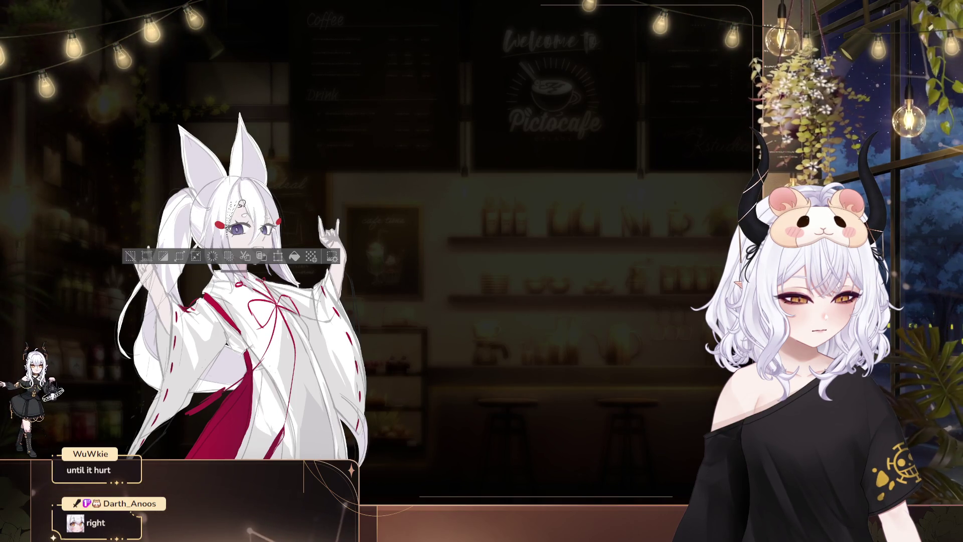
key("ctrl+d")
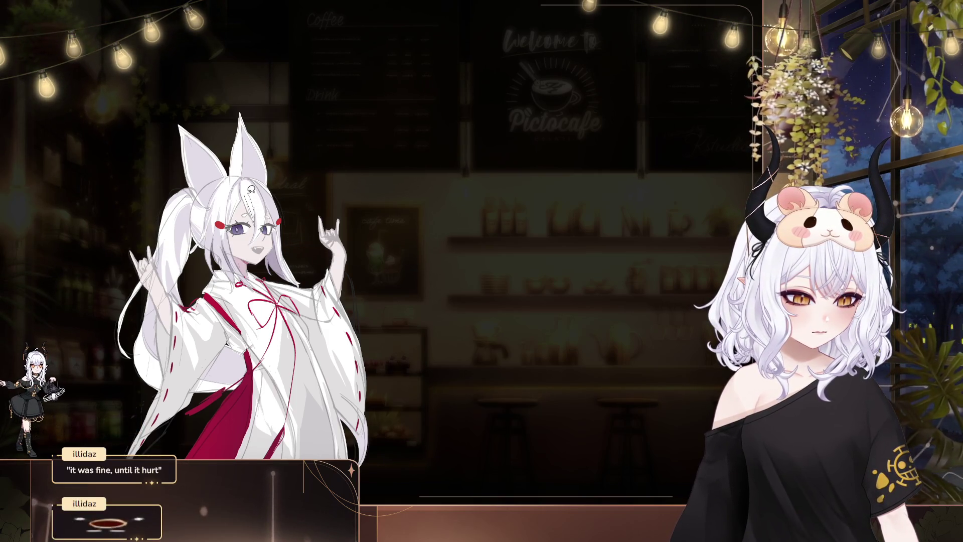
key("ctrl+z")
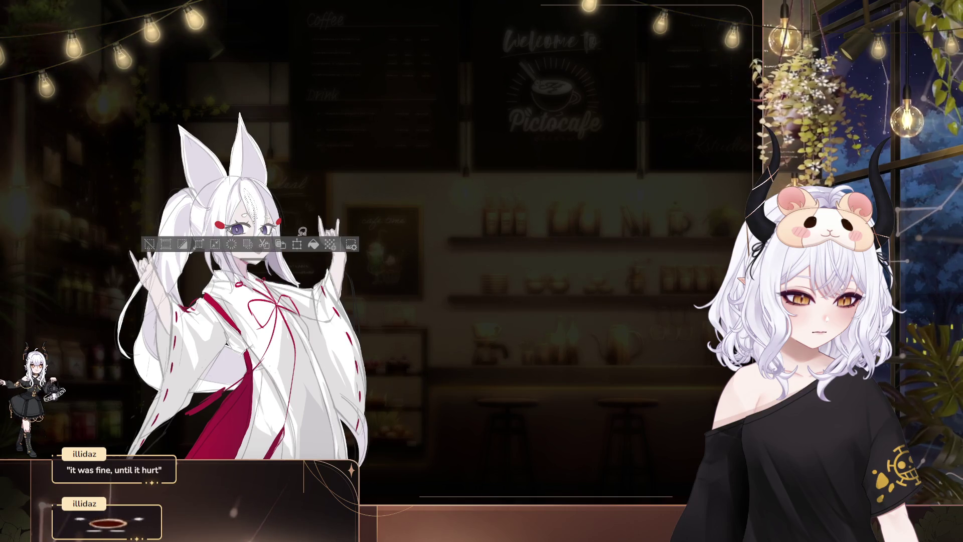
key("ctrl+d")
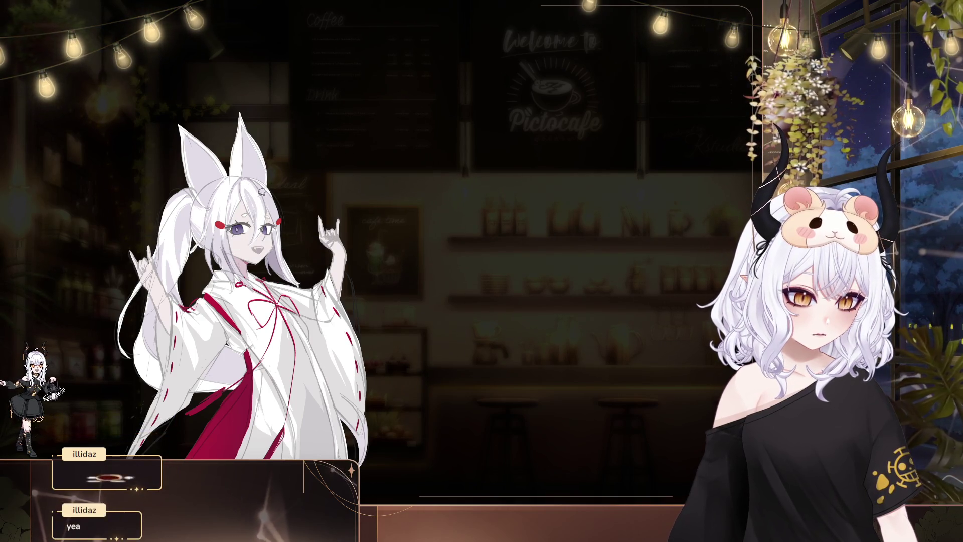
Fill a small strip beside the eye, then unflip the canvas and recentre it
mouse_move(259, 198)
left_mouse_down()
mouse_move(268, 229)
mouse_move(287, 202)
left_mouse_up()
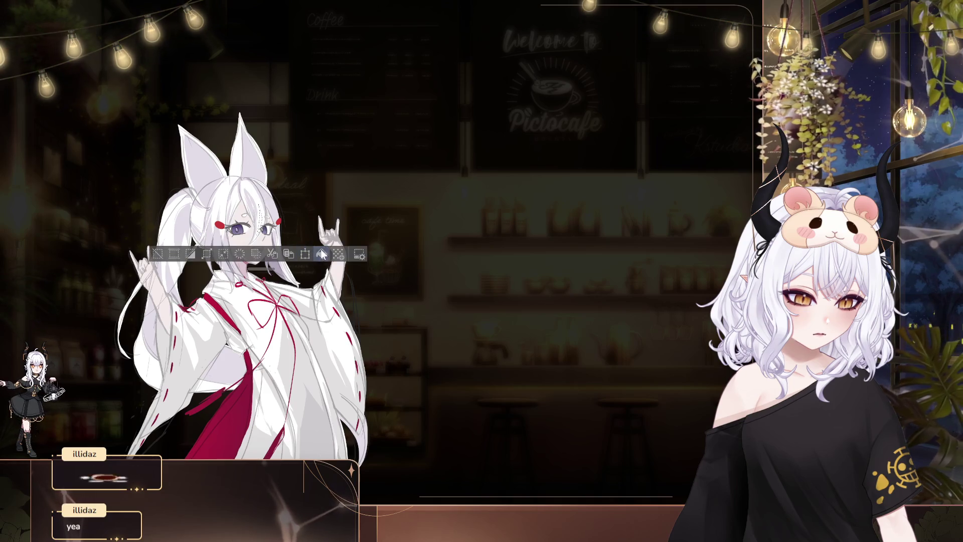
key("ctrl+d")
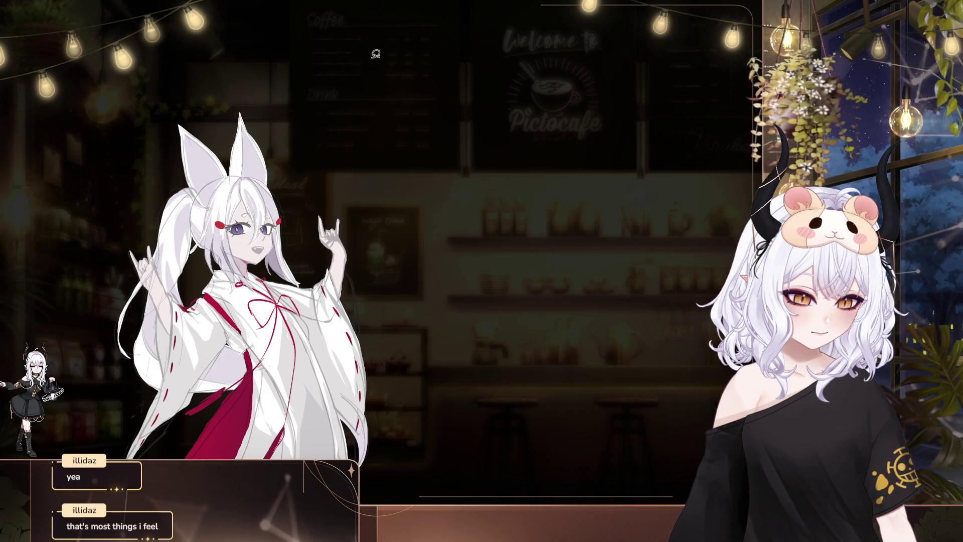
key("h")
left_click_drag(567, 88, 346, 99)
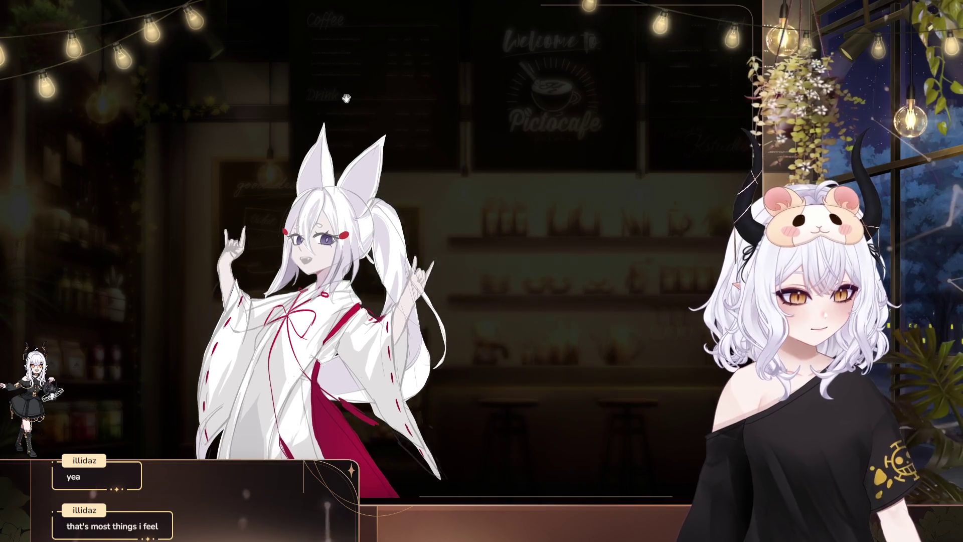
Bring back the vanished face details and lasso a region around the face, then deselect
key("ctrl+z")
left_click(326, 206)
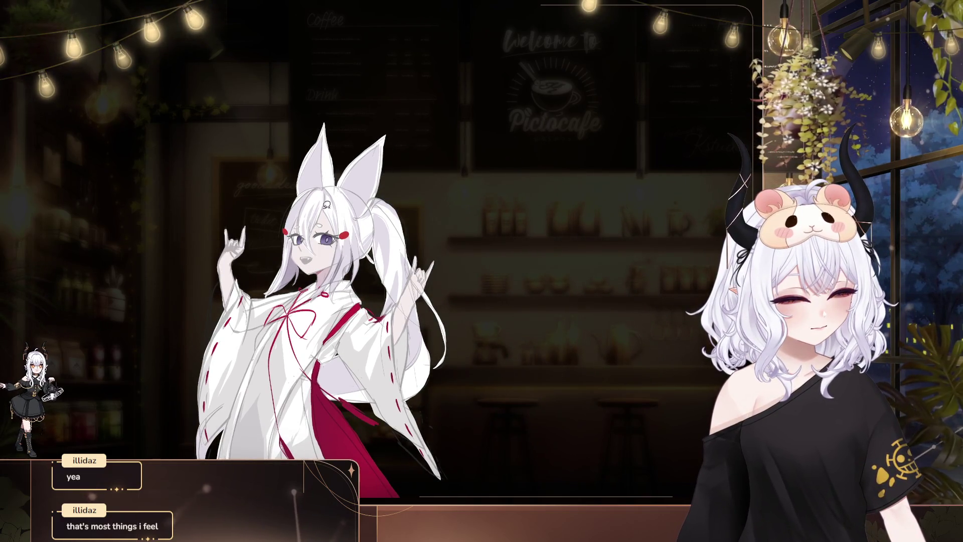
key("ctrl+z")
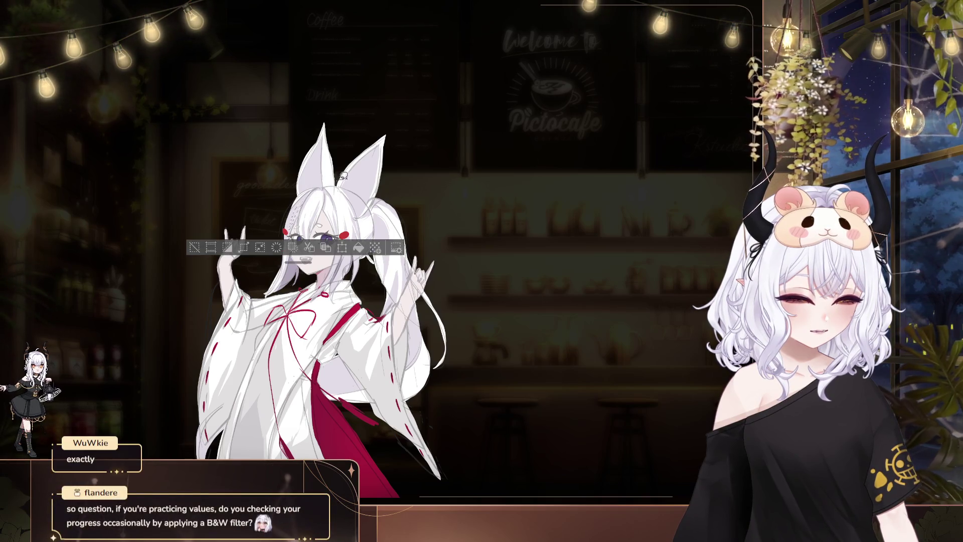
left_click_drag(293, 209, 315, 191)
key("ctrl+d")
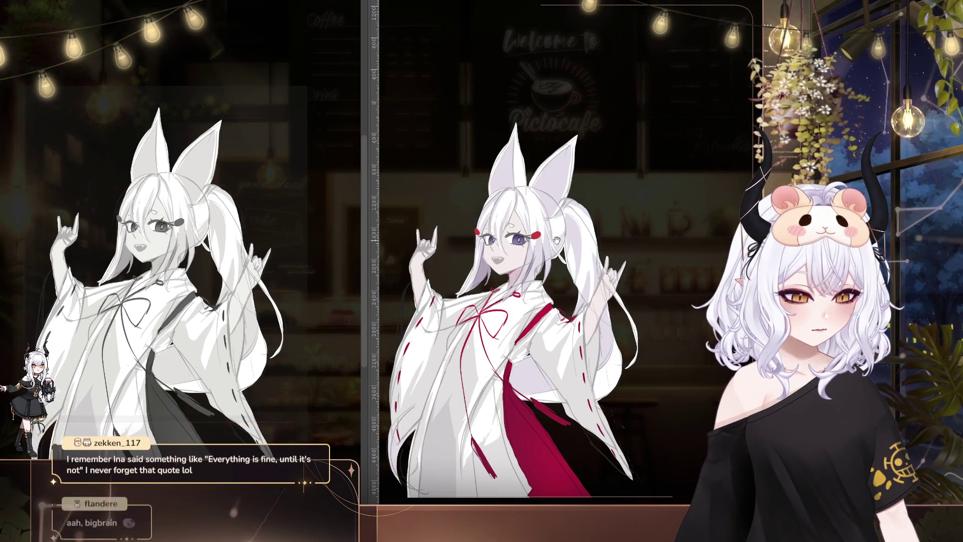
Scroll down through the greyscale comparison view of the shrine maiden
scroll(502, 276, "down", 3)
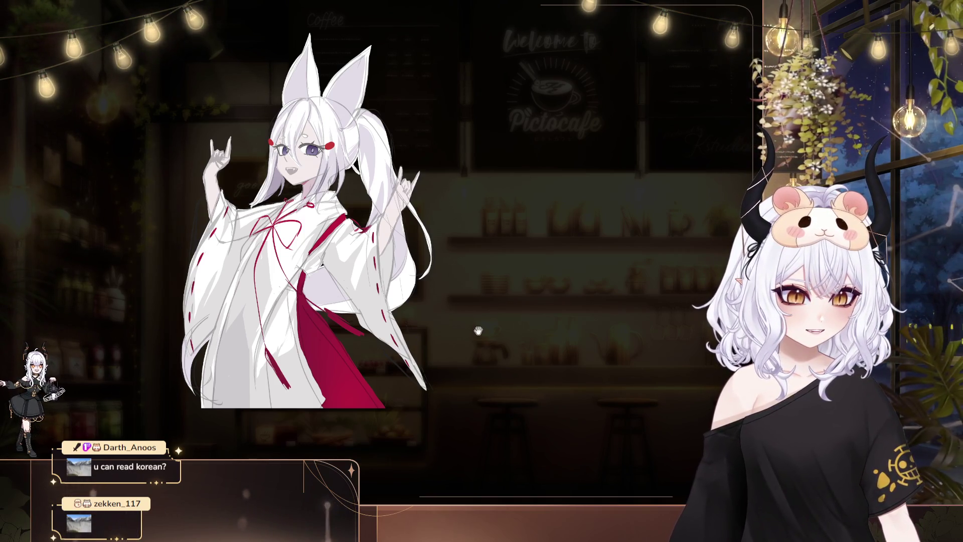
left_click_drag(458, 244, 466, 322)
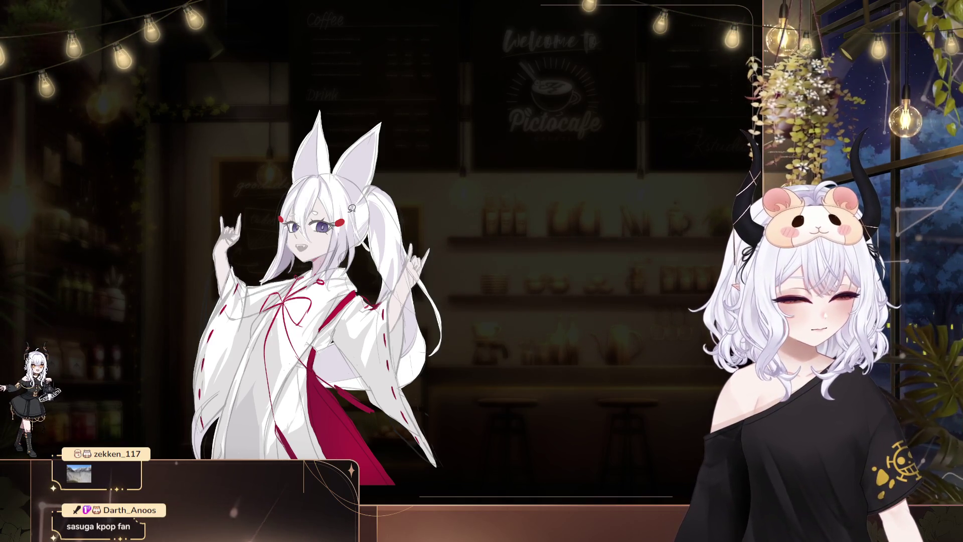
left_click_drag(346, 236, 362, 166)
key("ctrl+d")
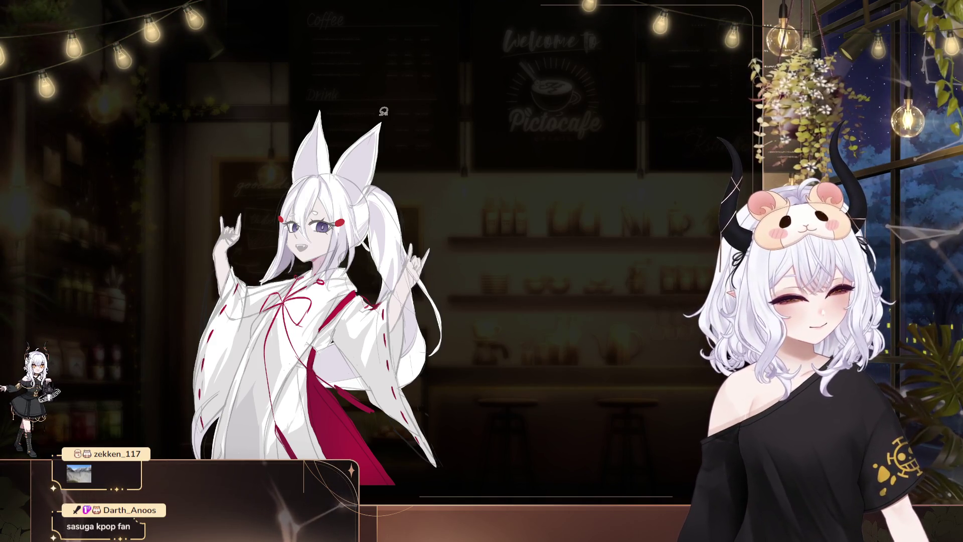
mouse_move(422, 68)
left_mouse_down()
mouse_move(411, 62)
mouse_move(378, 142)
mouse_move(393, 114)
left_mouse_up()
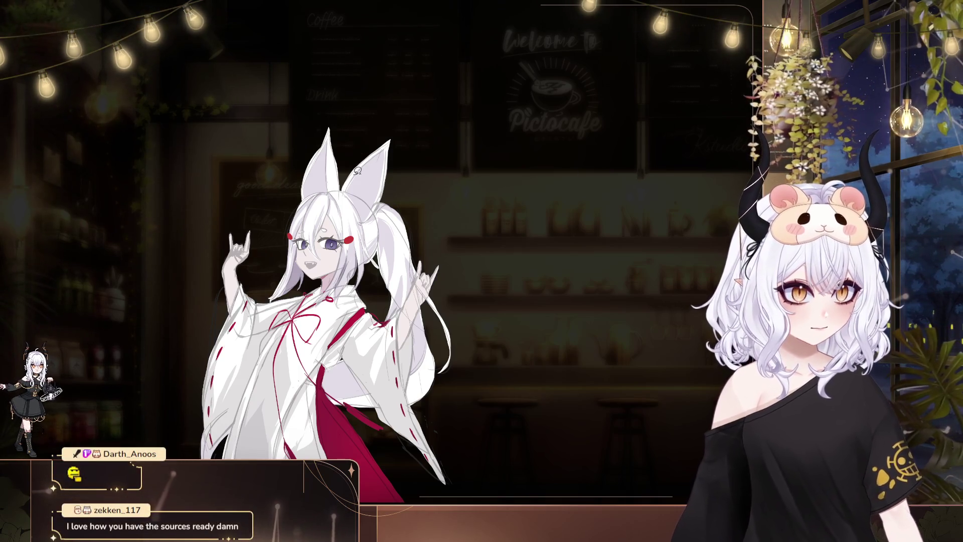
Sketch inner-shape lines inside the right fox ear, undoing and restoring them once
left_click_drag(362, 175, 351, 197)
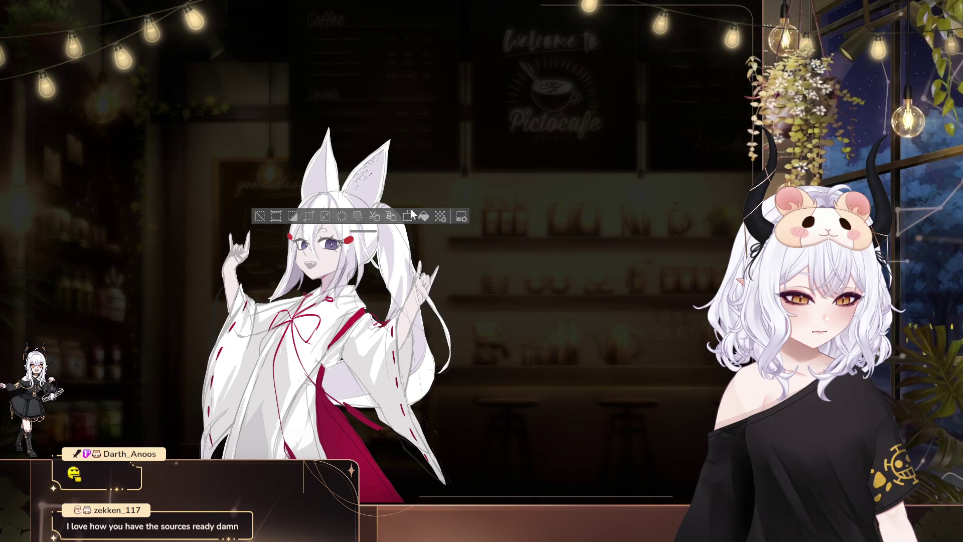
key("Delete")
key("ctrl+d")
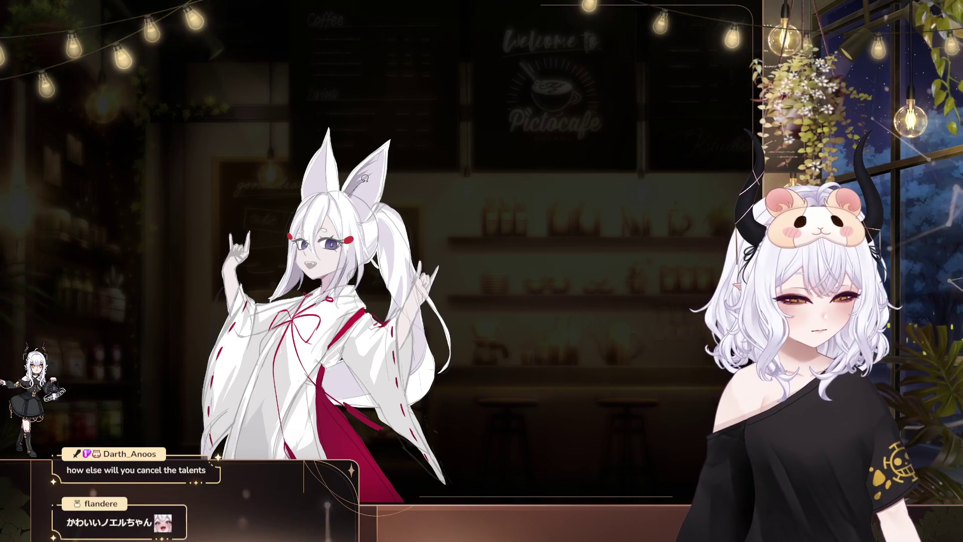
key("ctrl+z")
key("ctrl+z")
key("ctrl+d")
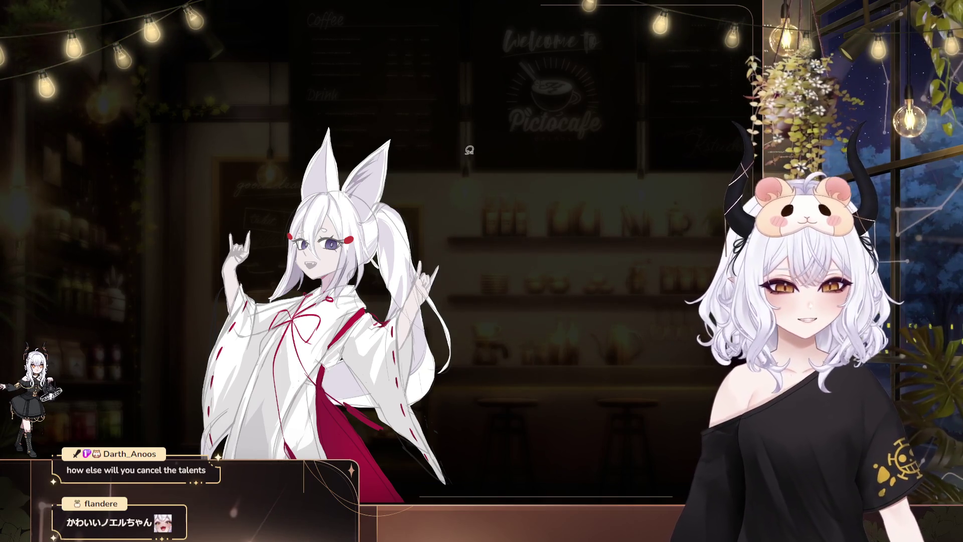
Lasso the left fox ear and nearby small areas, clearing each selection
mouse_move(328, 160)
left_mouse_down()
mouse_move(327, 140)
mouse_move(322, 211)
mouse_move(382, 210)
mouse_move(363, 181)
left_mouse_up()
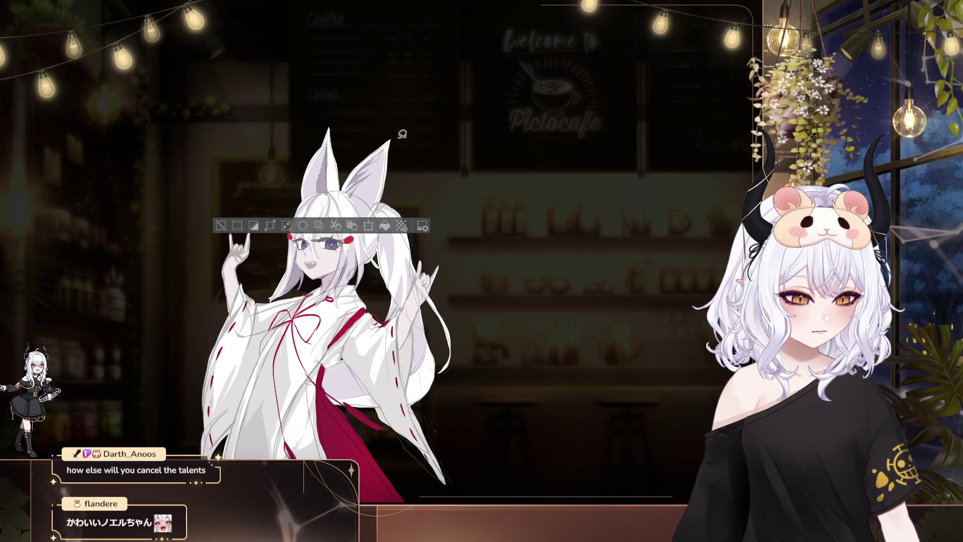
key("ctrl+d")
left_click_drag(333, 183, 372, 92)
key("ctrl+d")
mouse_move(376, 162)
left_mouse_down()
mouse_move(346, 201)
mouse_move(373, 165)
left_mouse_up()
key("ctrl+d")
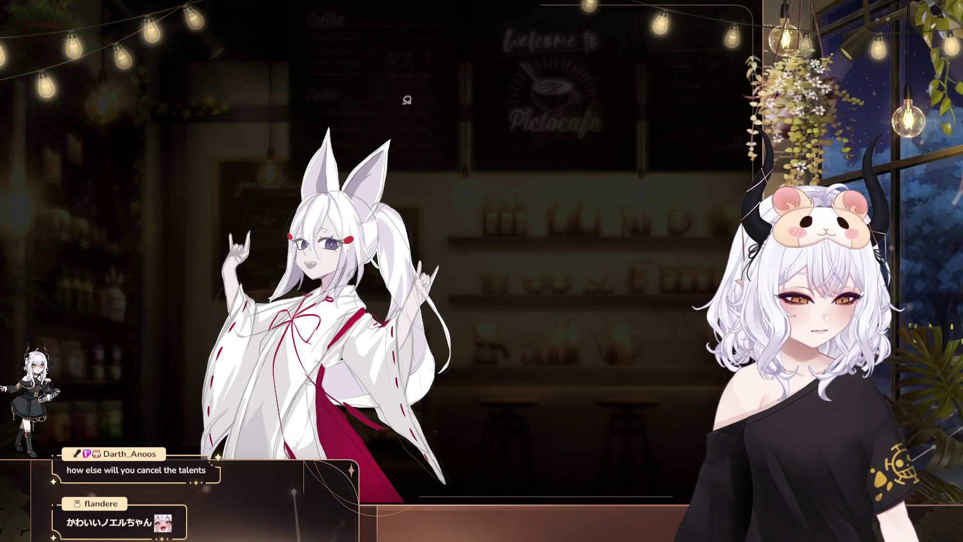
Lasso areas around the ear and over the fox's head, then select all for transforming
left_click_drag(349, 185, 365, 154)
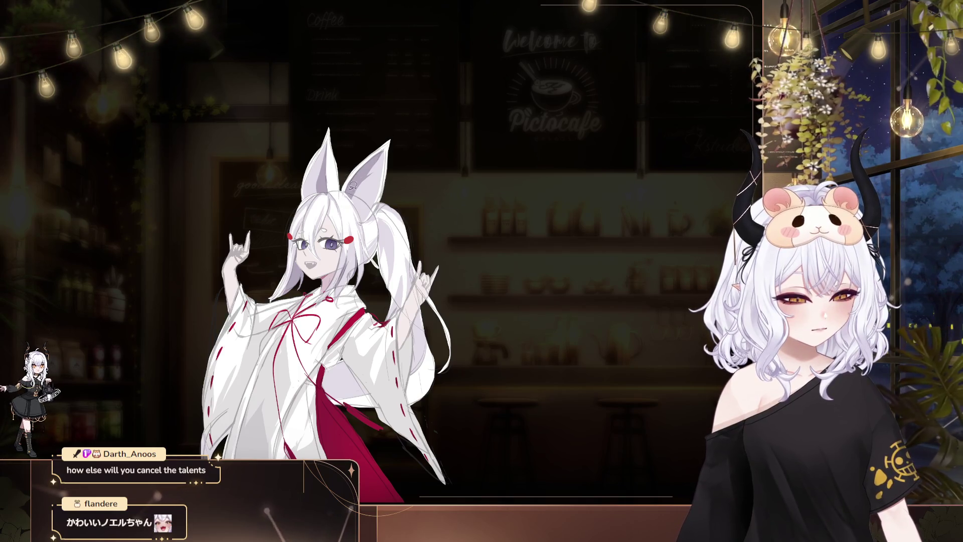
mouse_move(353, 200)
left_mouse_down()
mouse_move(393, 177)
mouse_move(367, 197)
left_mouse_up()
left_click(370, 180)
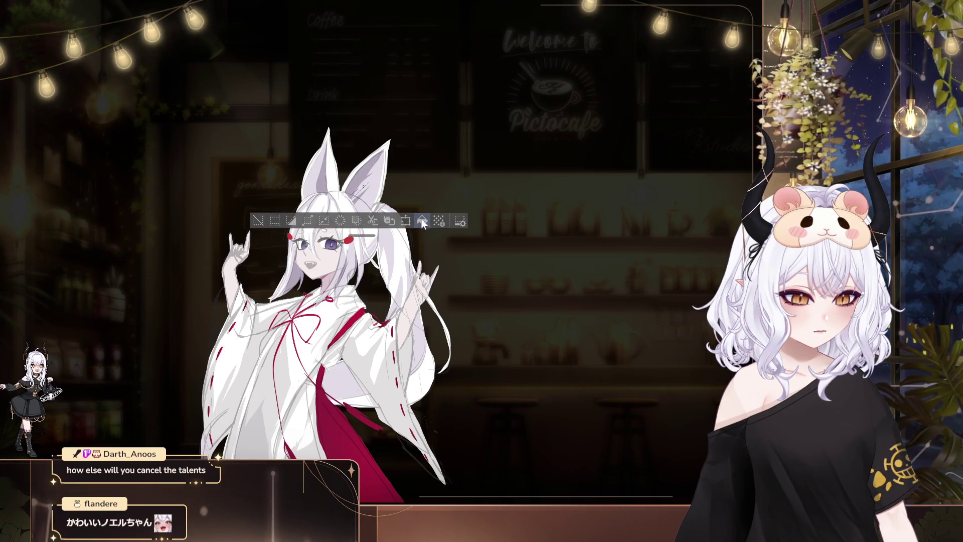
left_click(367, 198)
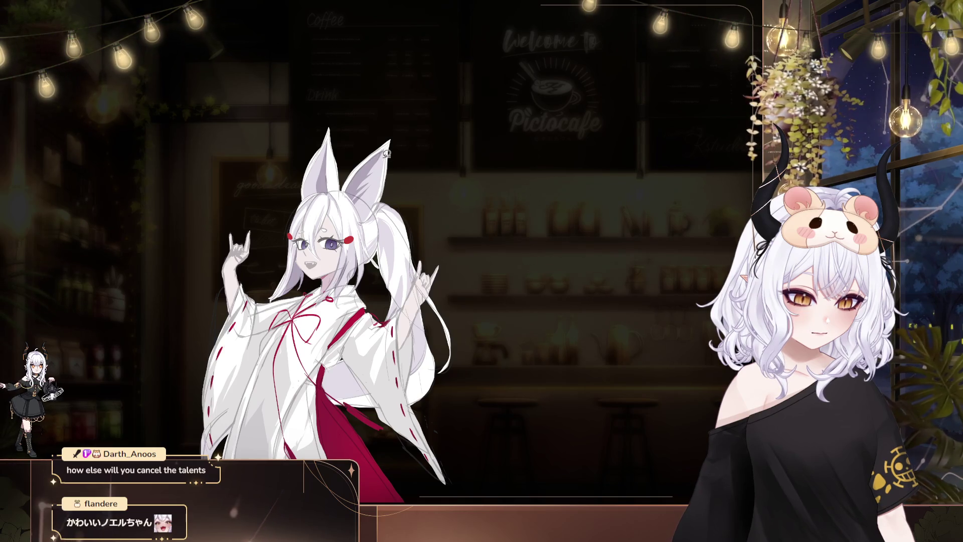
mouse_move(367, 197)
left_mouse_down()
mouse_move(438, 150)
mouse_move(456, 155)
left_mouse_up()
left_click(397, 171)
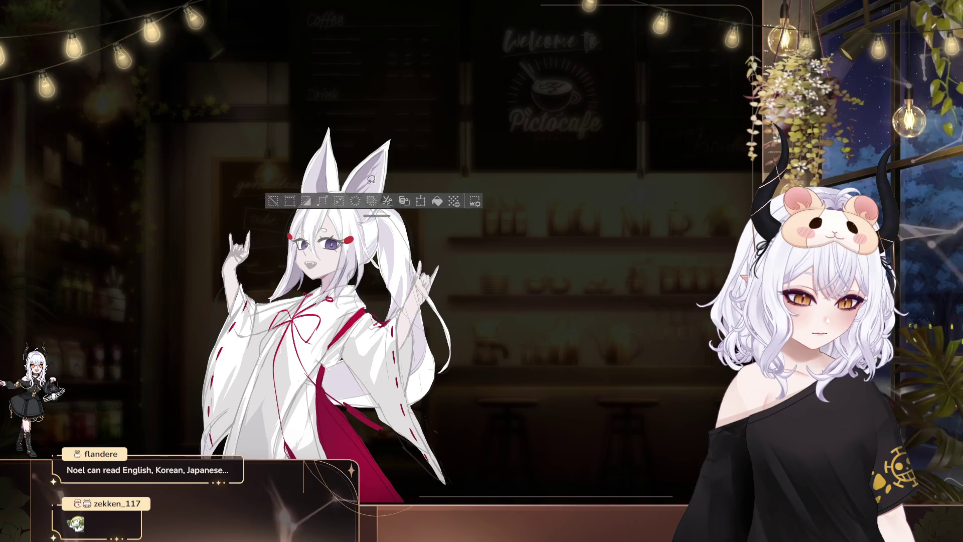
left_click(455, 155)
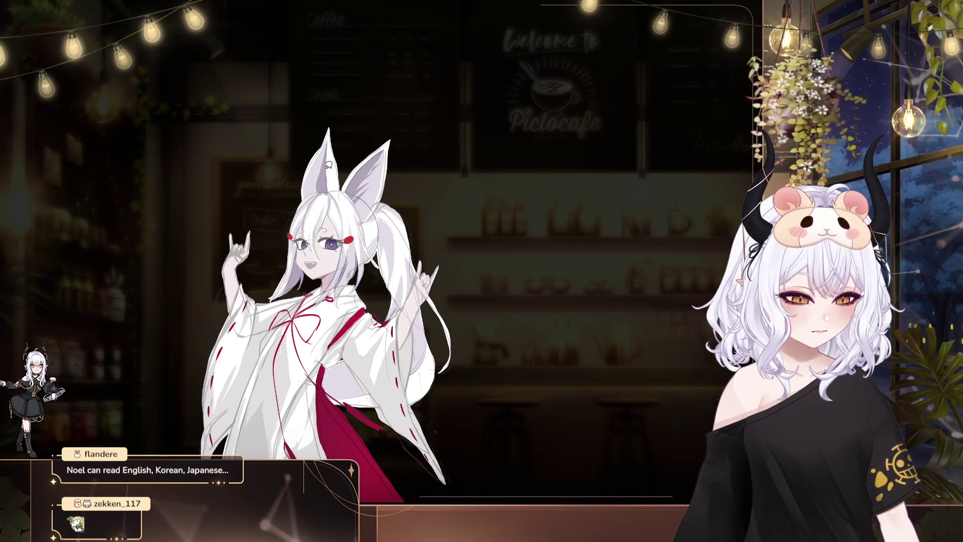
key("ctrl+a")
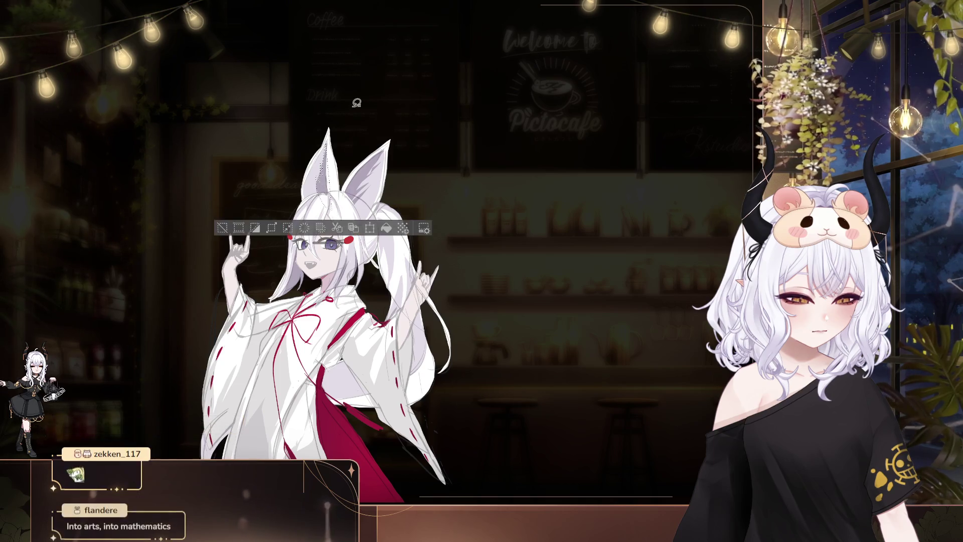
key("ctrl+t")
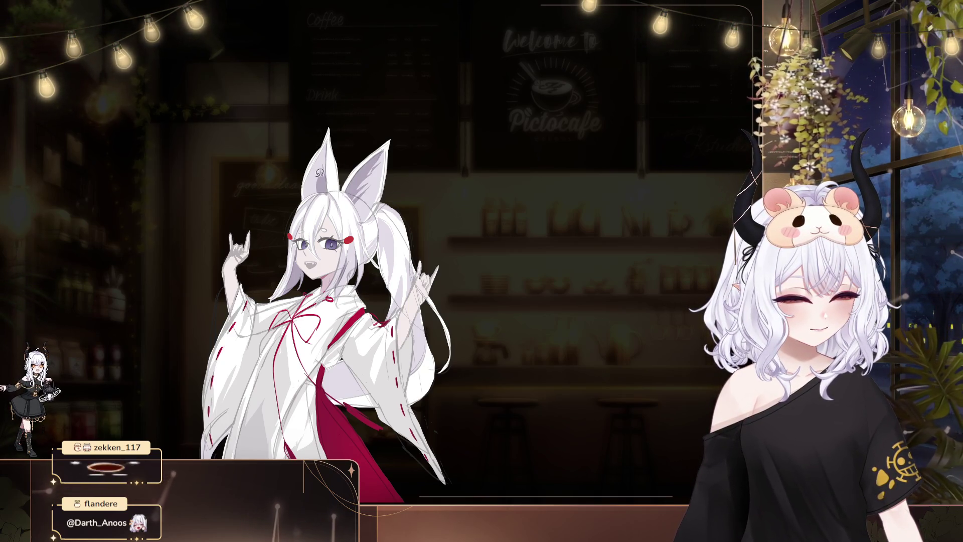
left_click_drag(355, 90, 325, 91)
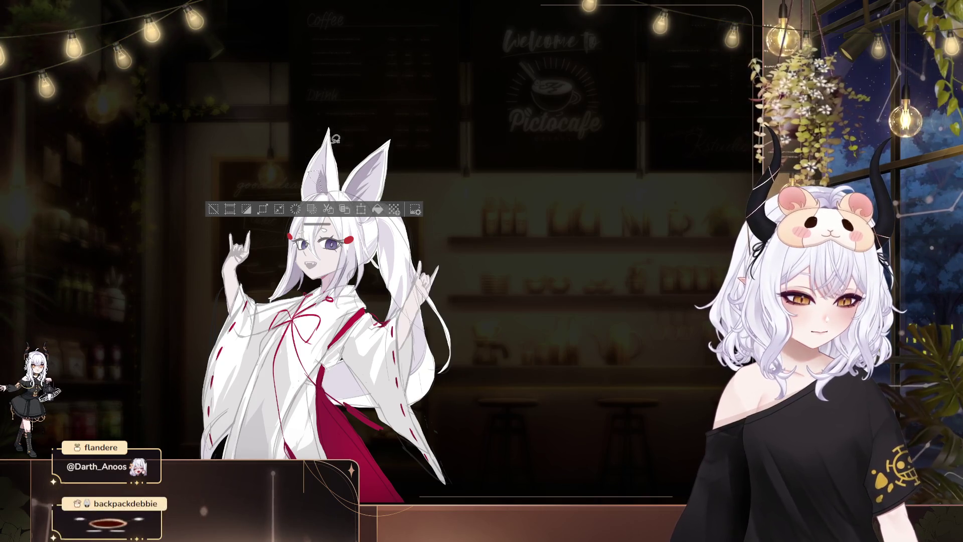
key("ctrl+d")
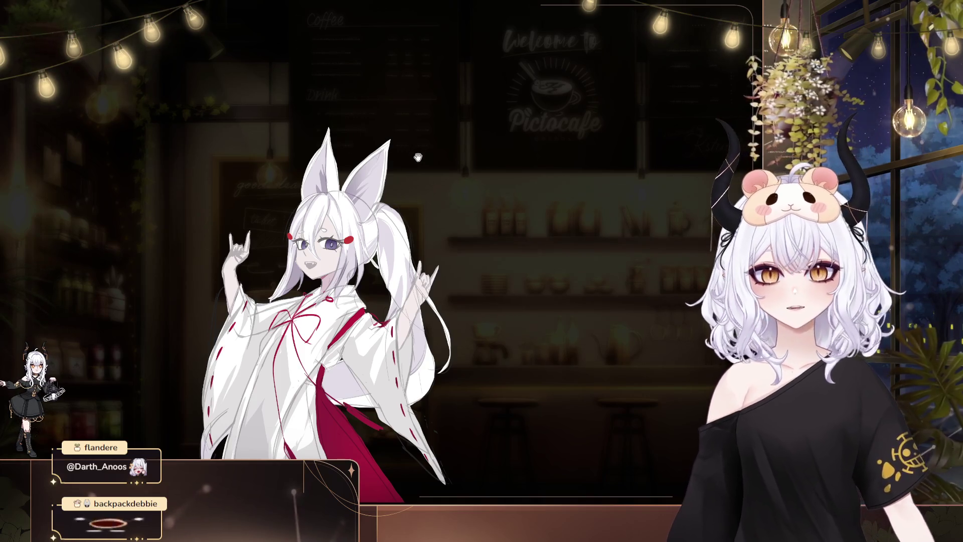
left_click_drag(419, 158, 424, 168)
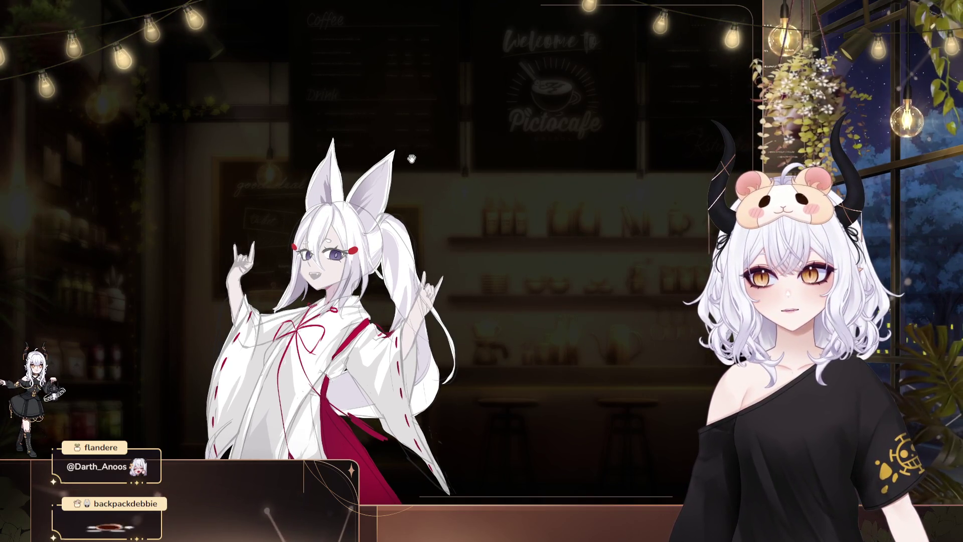
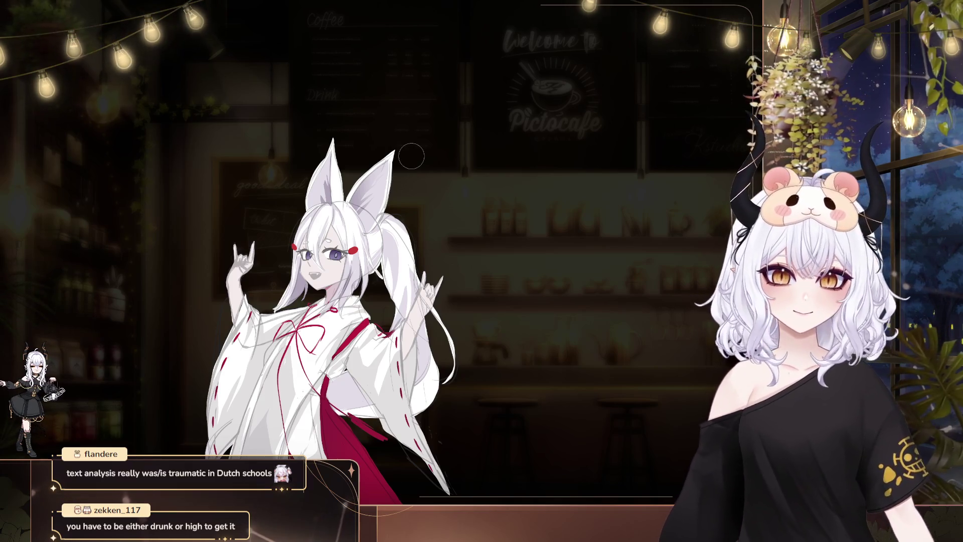
Lasso the small ornament sketch on the head and move it beside the red hair clip
scroll(413, 112, "down", 2)
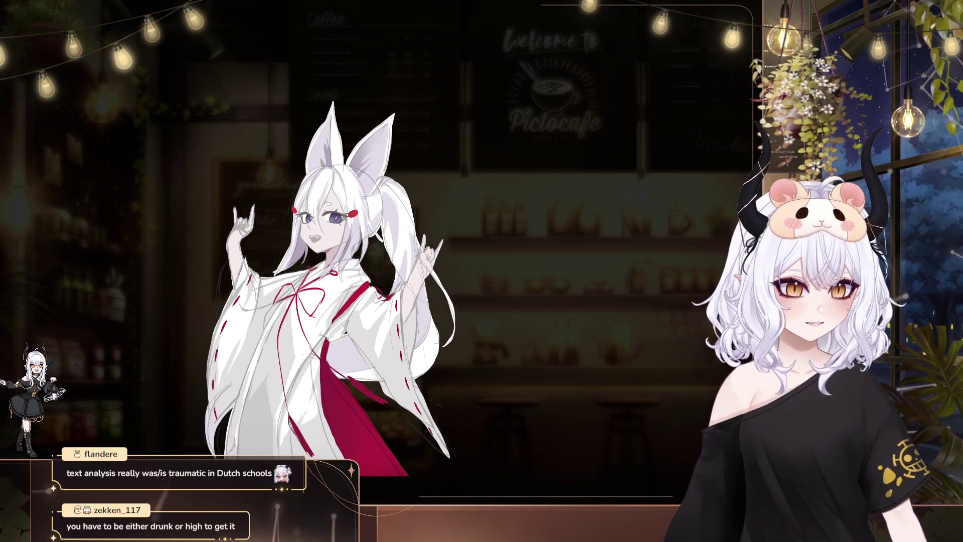
left_click_drag(412, 111, 370, 95)
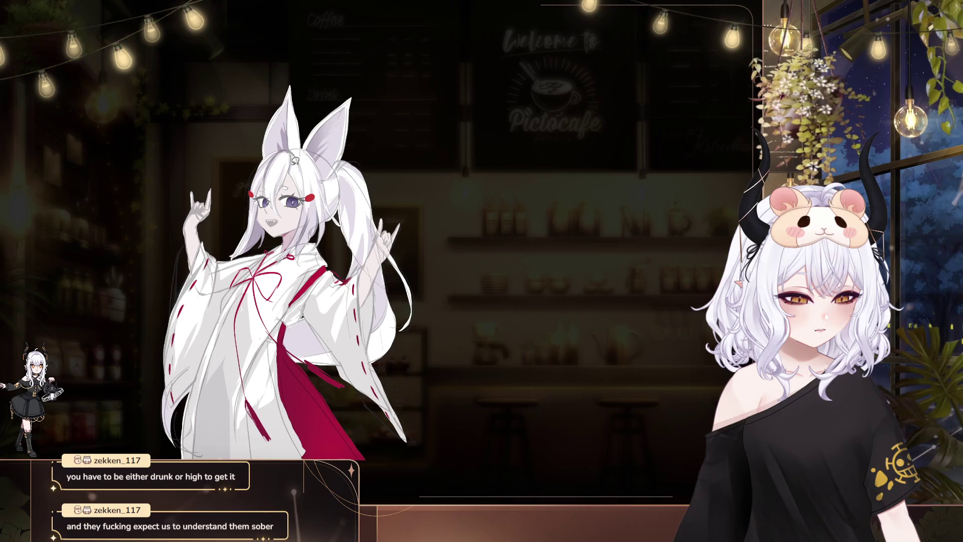
left_click_drag(294, 154, 351, 161)
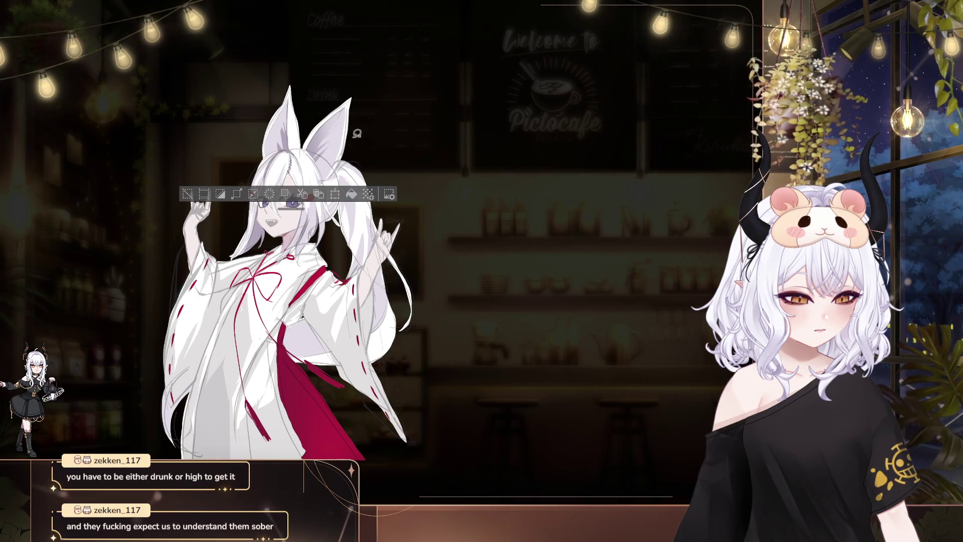
key("ctrl+d")
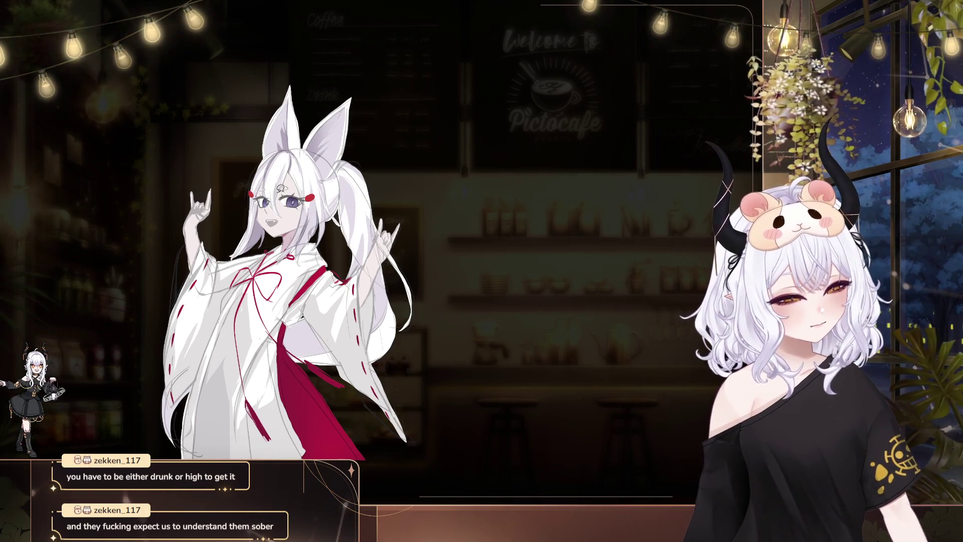
left_click_drag(279, 166, 283, 189)
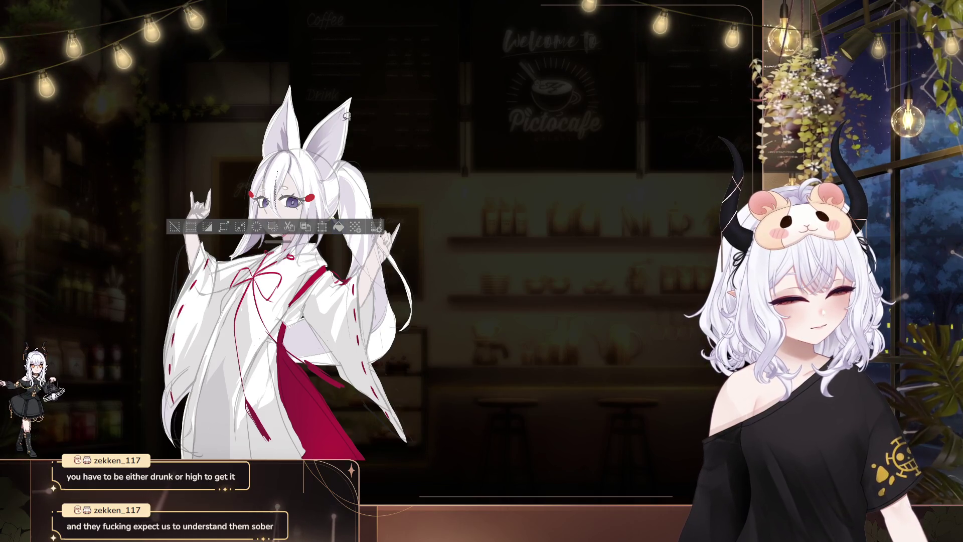
key("ctrl+d")
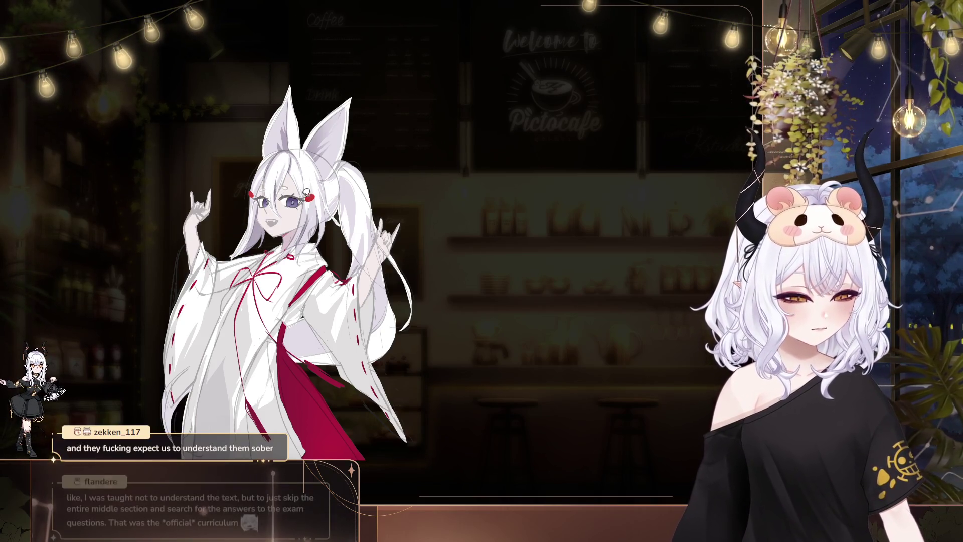
Compare the ornament's old and new positions with undo/redo, then clear the selection
key("ctrl+z")
key("ctrl+y")
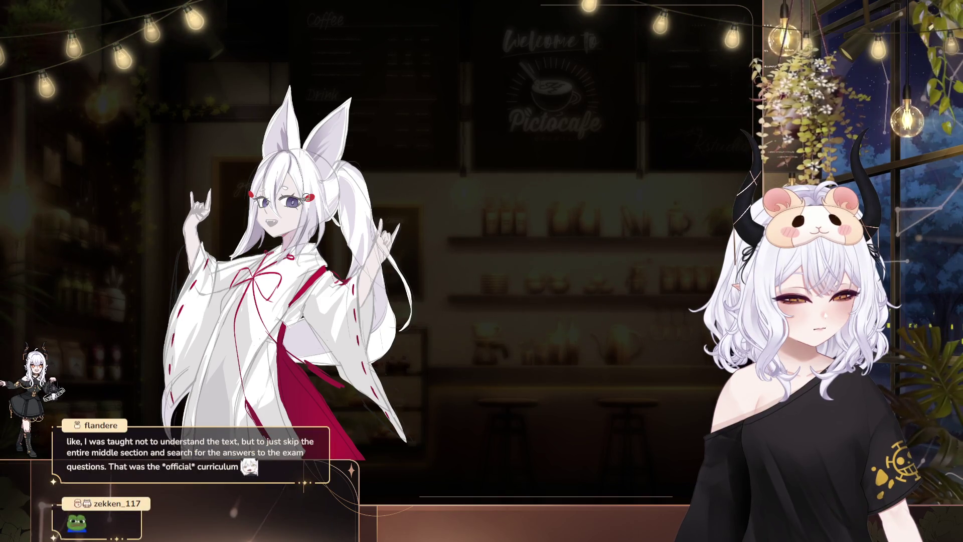
key("ctrl+d")
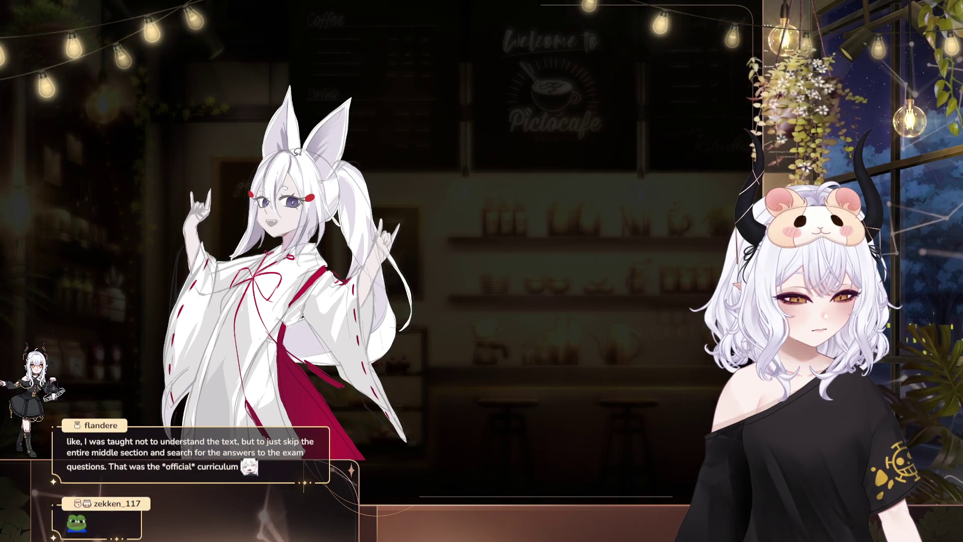
key("ctrl+z")
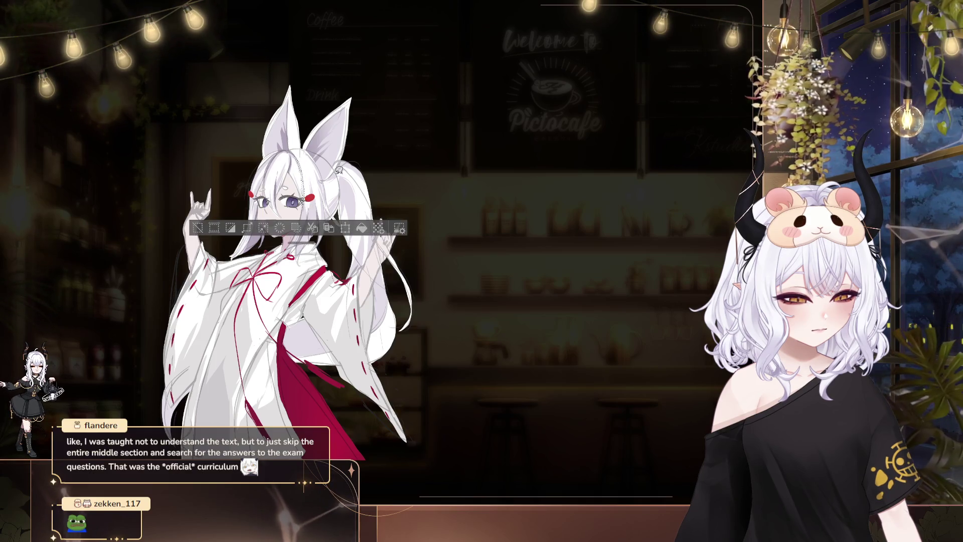
key("ctrl+d")
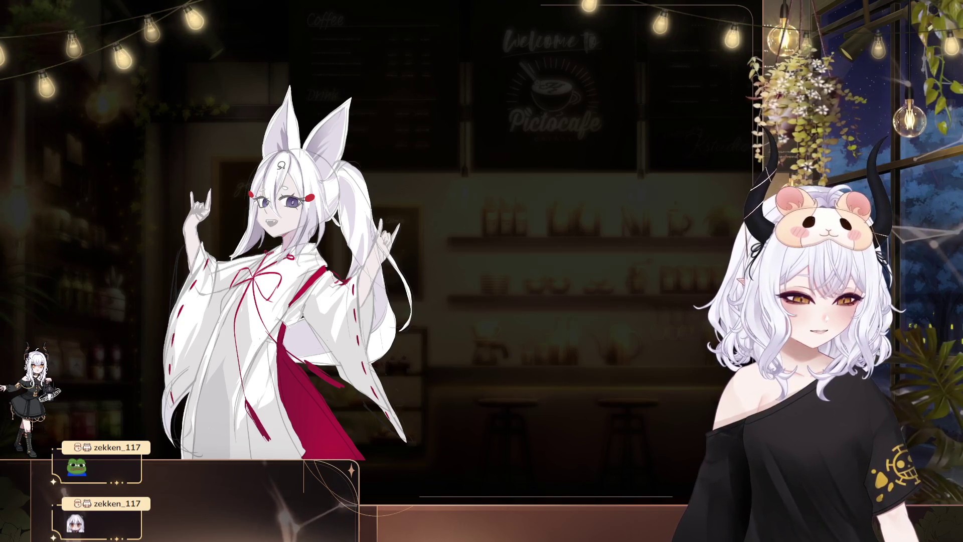
left_click_drag(360, 103, 299, 120)
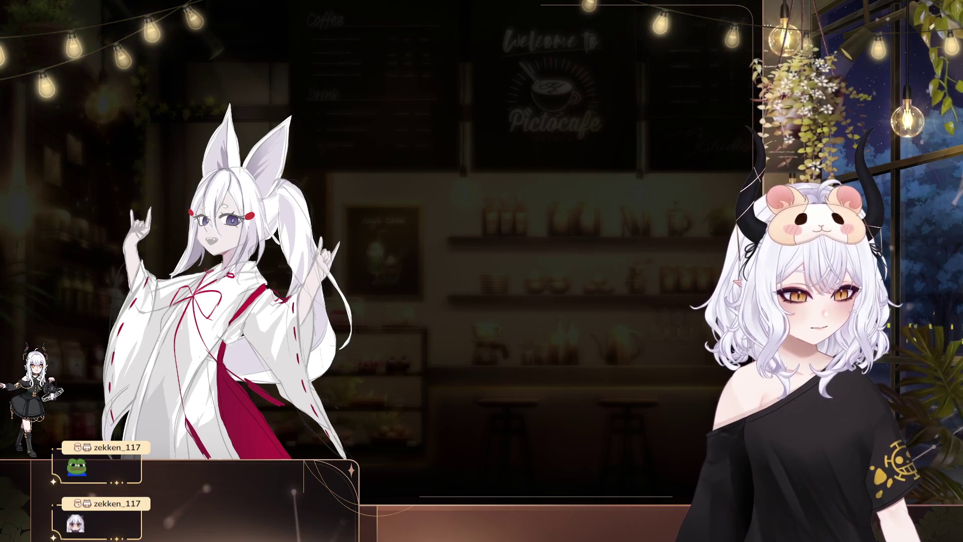
left_click_drag(247, 178, 295, 145)
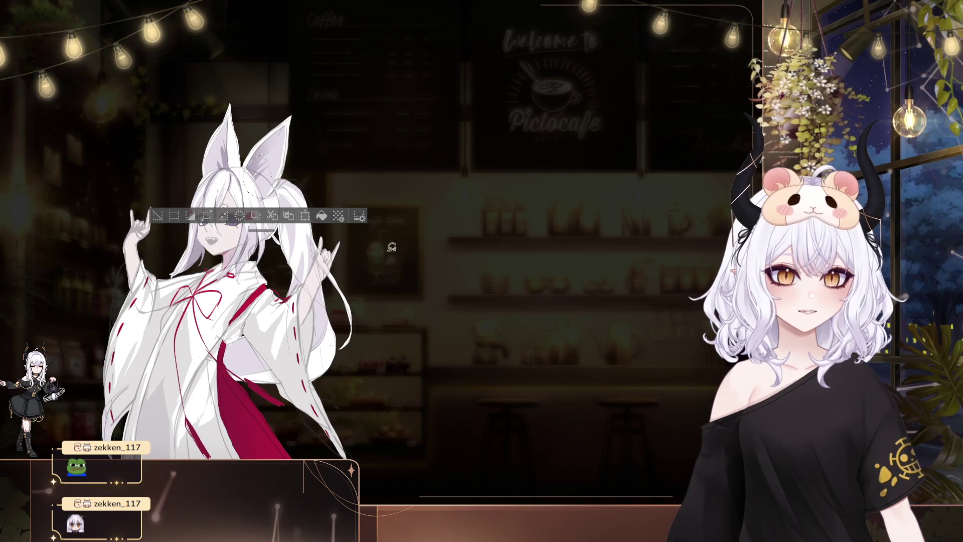
left_click(441, 215)
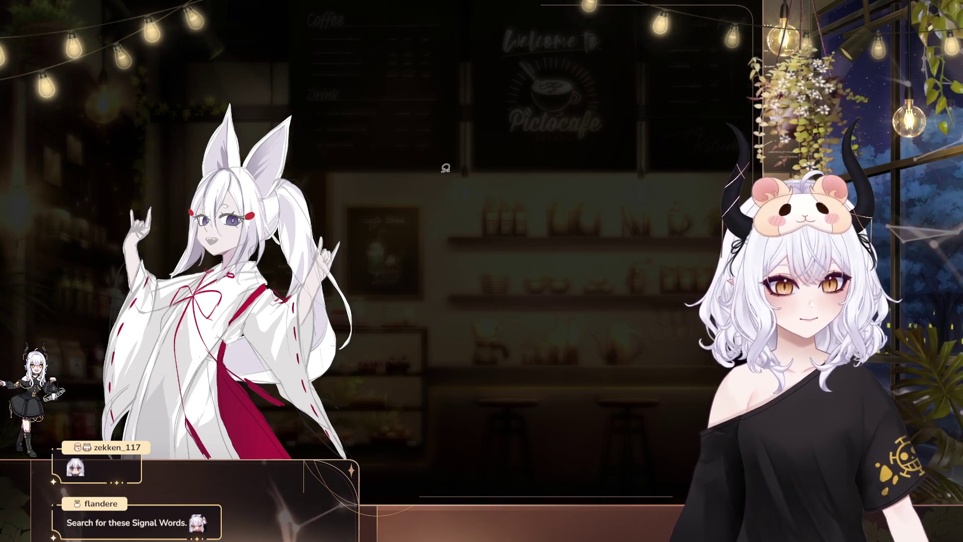
left_click_drag(353, 145, 305, 87)
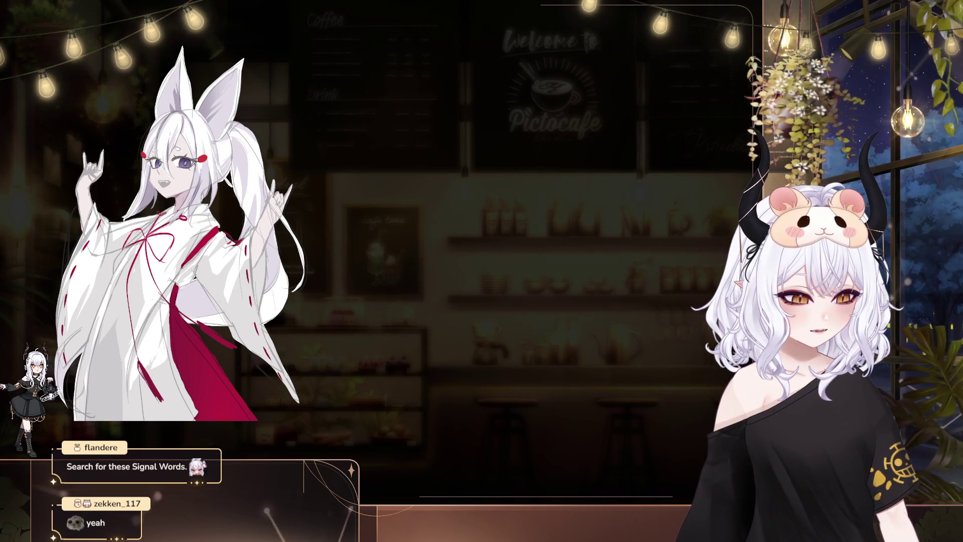
left_click_drag(317, 110, 351, 119)
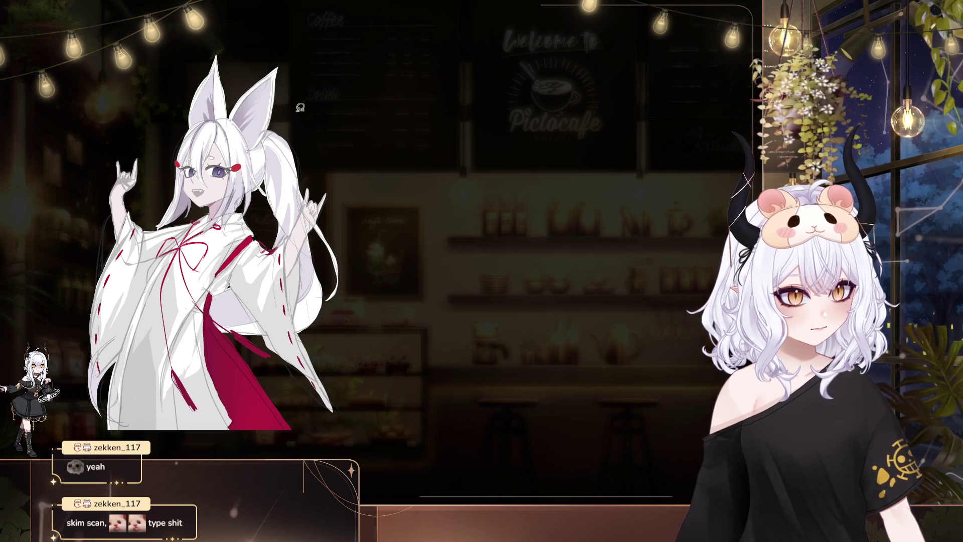
left_click_drag(387, 179, 440, 217)
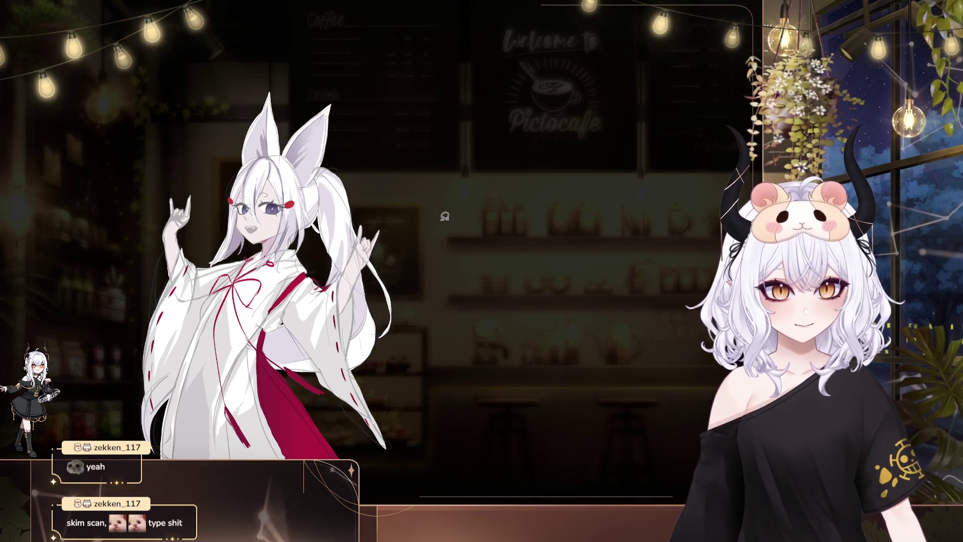
Zoom in on the hair and mirror the canvas view horizontally to check proportions
key("ctrl+plus")
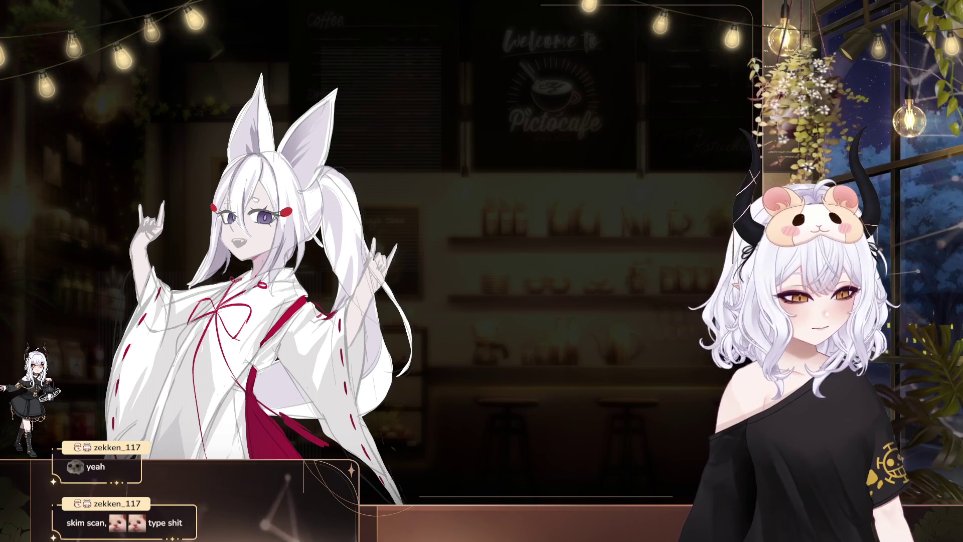
left_click_drag(261, 250, 283, 228)
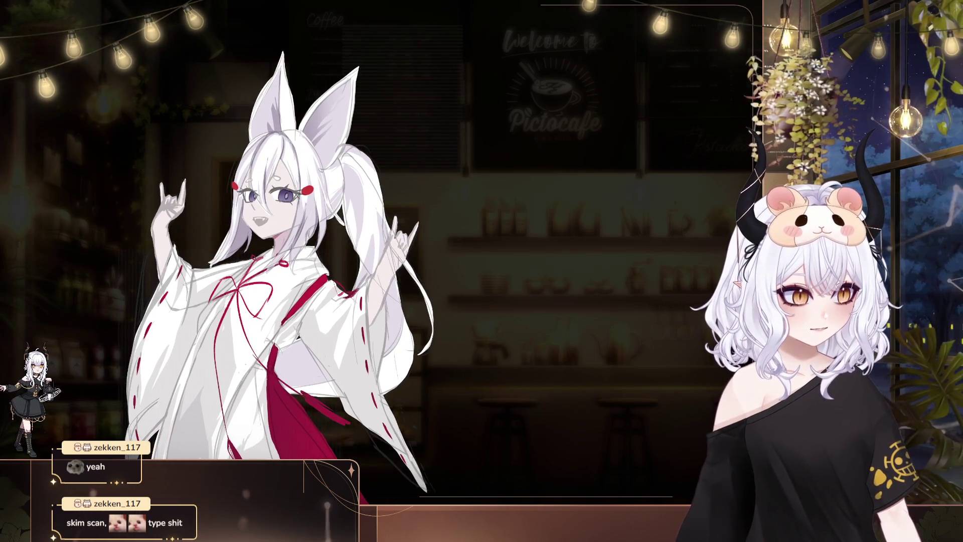
key("h")
mouse_move(604, 87)
left_mouse_down()
mouse_move(494, 106)
mouse_move(520, 134)
left_mouse_up()
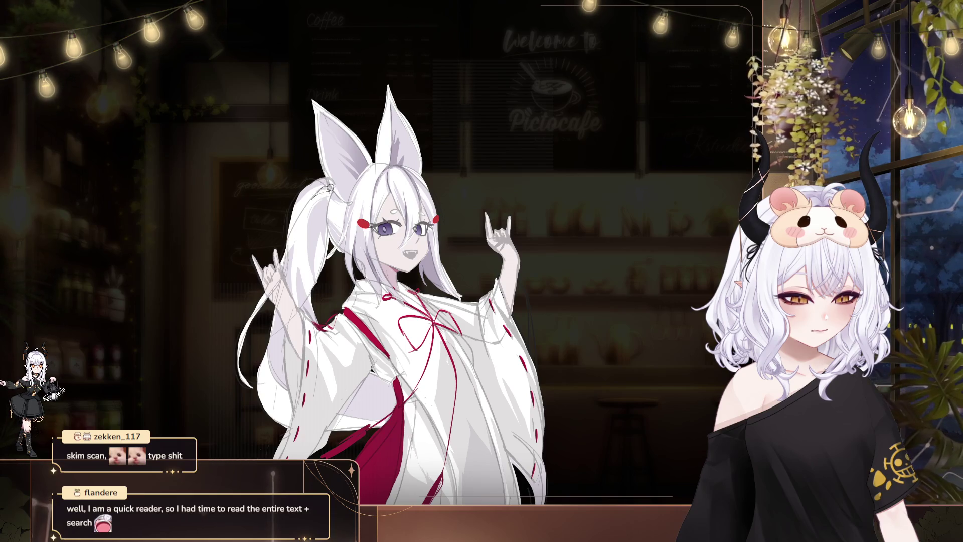
Lasso-select hair areas around the ponytail and beside the left fox ear, deselecting each
left_click_drag(330, 187, 384, 182)
key("ctrl+d")
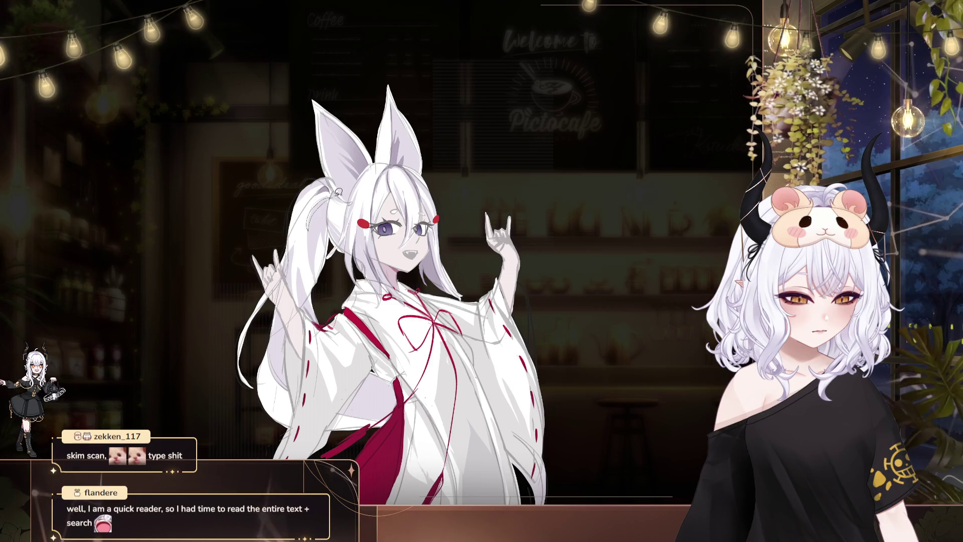
left_click_drag(331, 193, 308, 228)
key("ctrl+d")
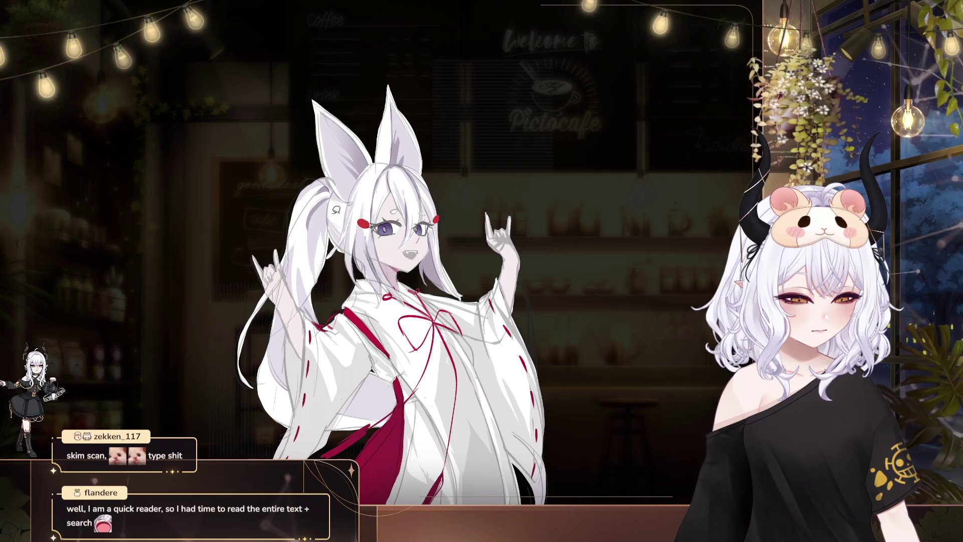
left_click_drag(316, 214, 346, 206)
key("ctrl+d")
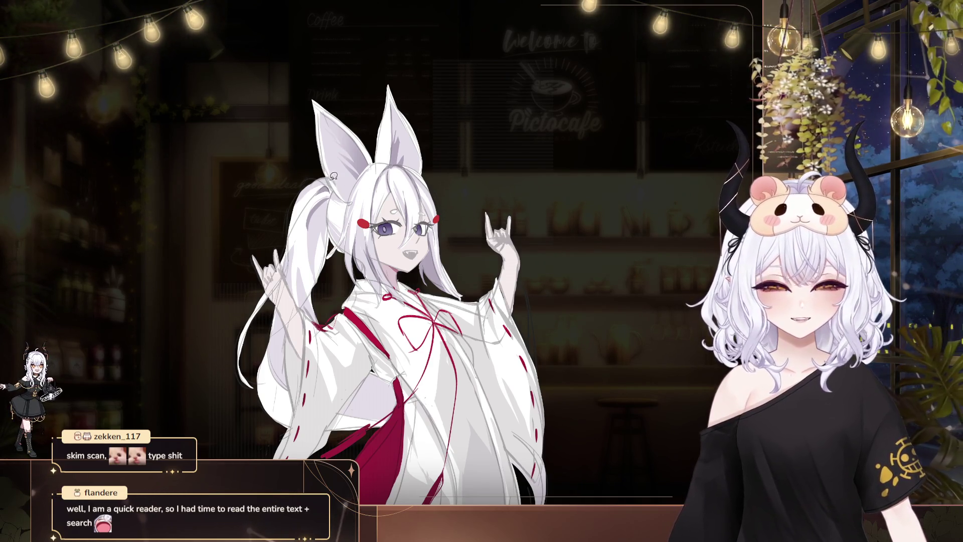
left_click_drag(336, 145, 354, 180)
key("ctrl+d")
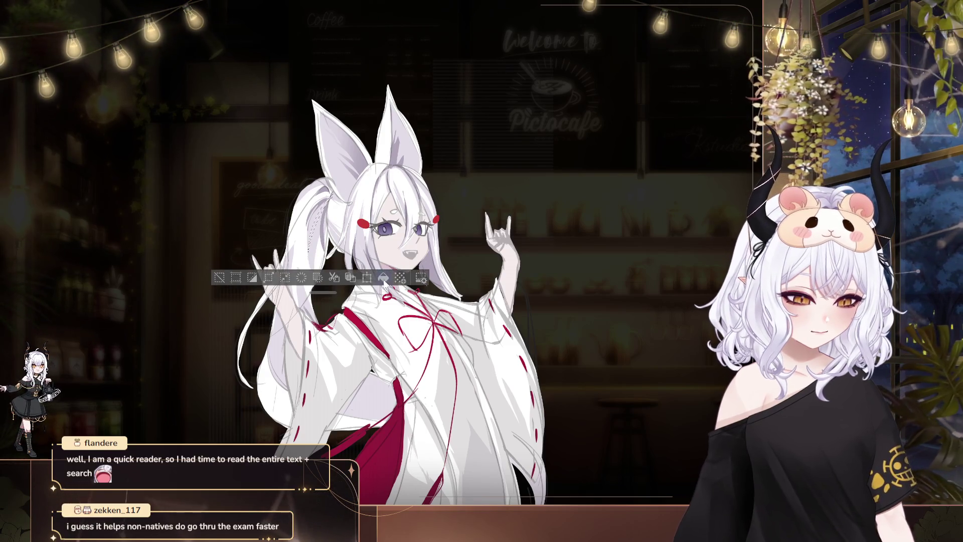
mouse_move(476, 182)
left_mouse_down()
mouse_move(392, 125)
mouse_move(353, 22)
left_mouse_up()
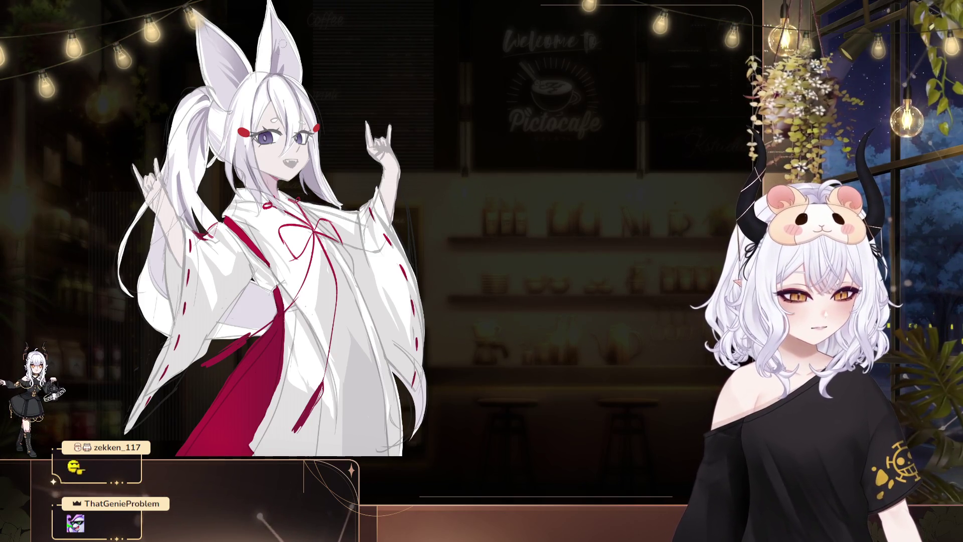
mouse_move(336, 115)
left_mouse_down()
mouse_move(447, 80)
mouse_move(487, 86)
left_mouse_up()
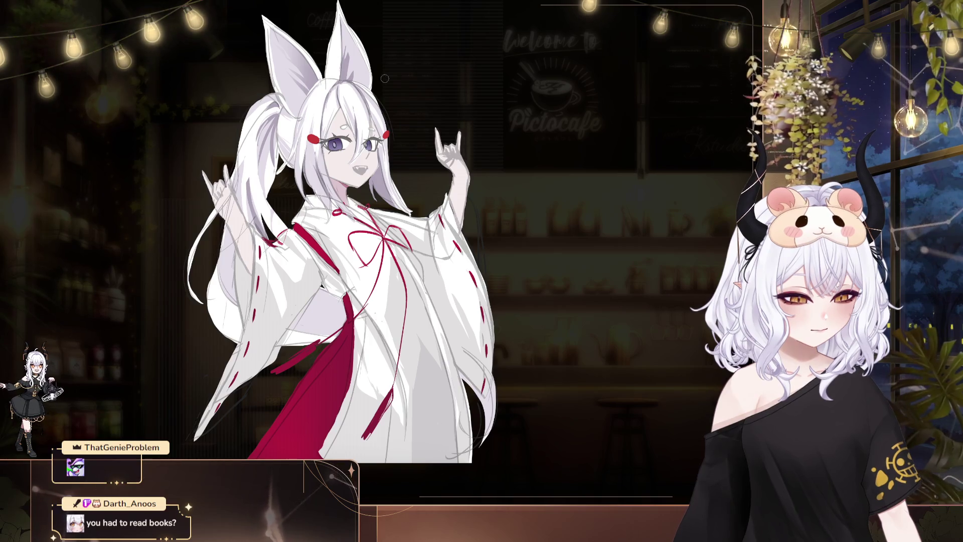
mouse_move(421, 99)
left_mouse_down()
mouse_move(437, 134)
mouse_move(452, 134)
left_mouse_up()
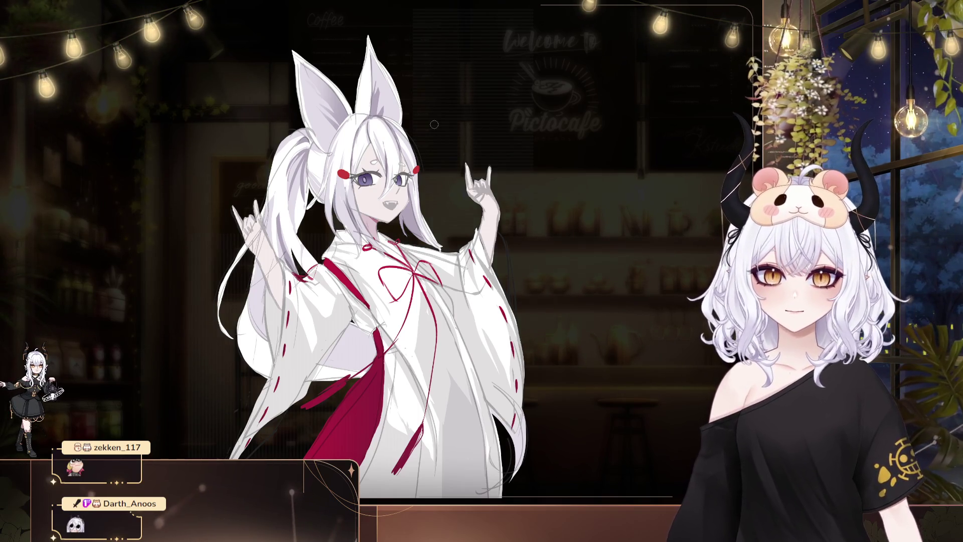
left_click_drag(592, 401, 480, 380)
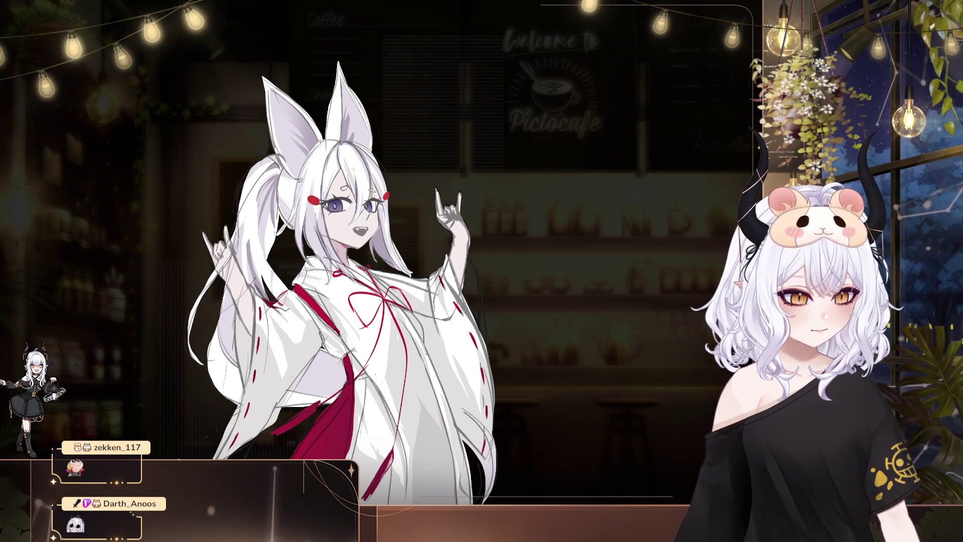
left_click_drag(681, 160, 567, 114)
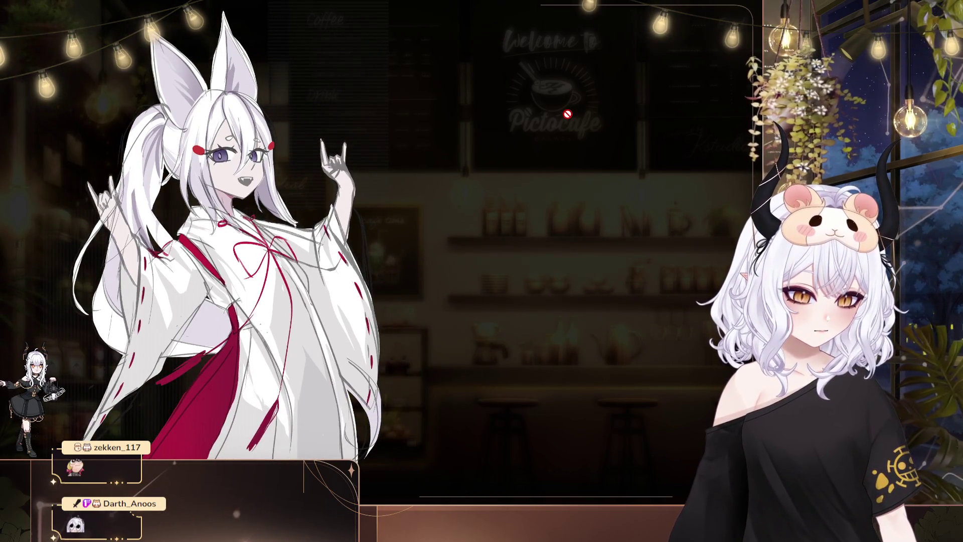
key("Tab")
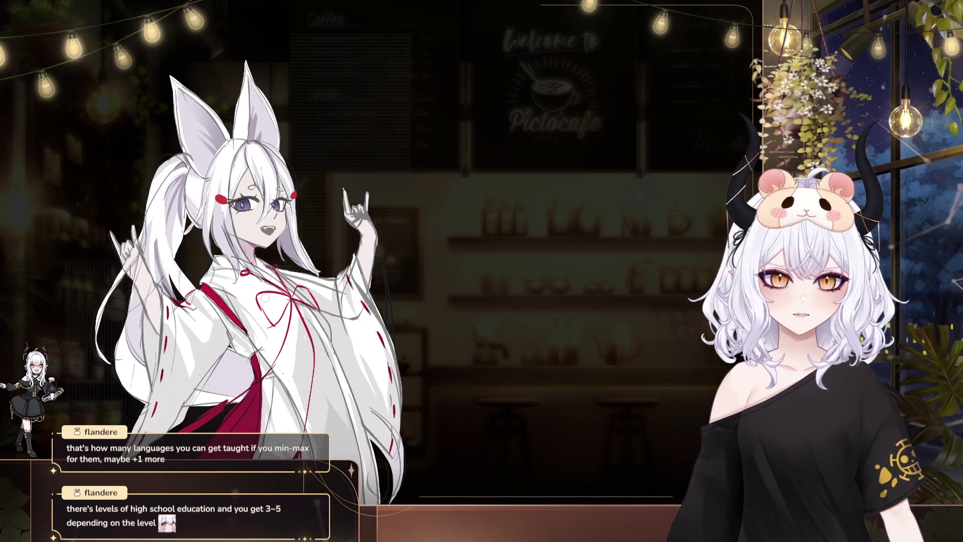
Zoom and pan the canvas to reposition the fox-girl drawing for a mirrored check
scroll(294, 215, "up", 1)
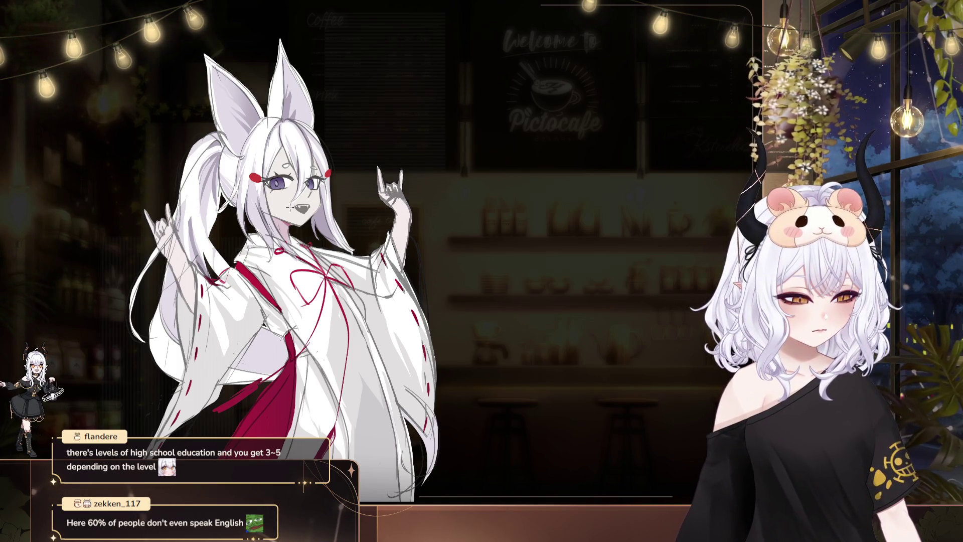
left_click_drag(220, 206, 260, 323)
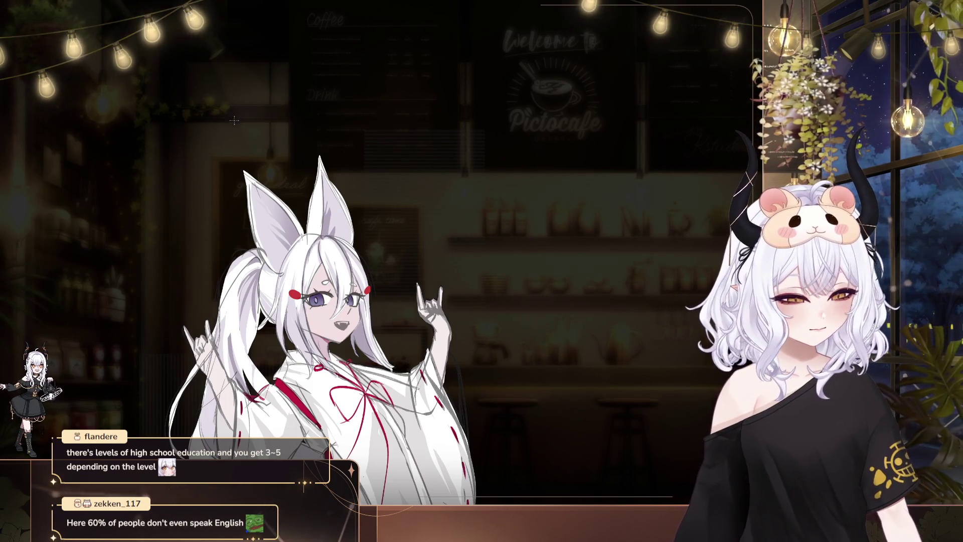
left_click_drag(581, 310, 532, 240)
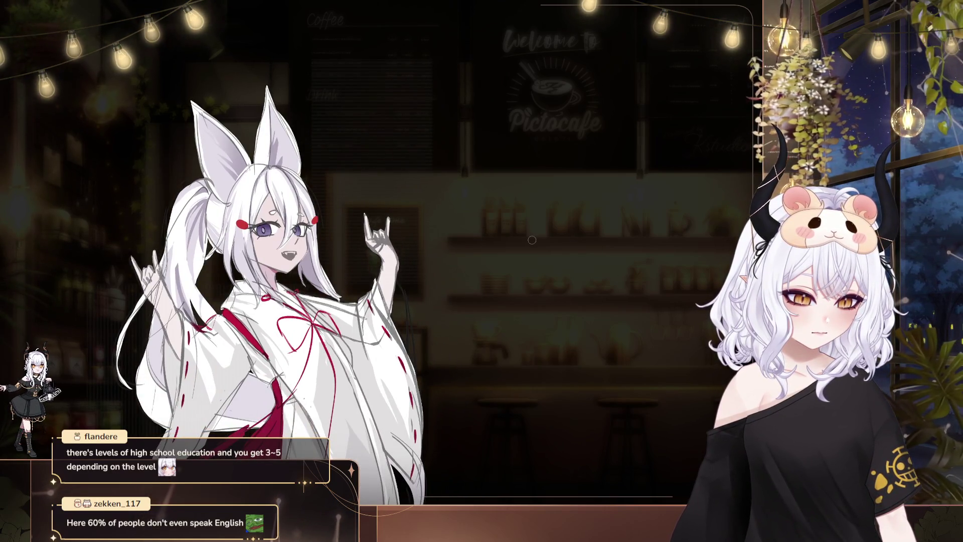
Mirror the view, zoom toward the robe and lasso-select the right sleeve lineart to adjust it
key("h")
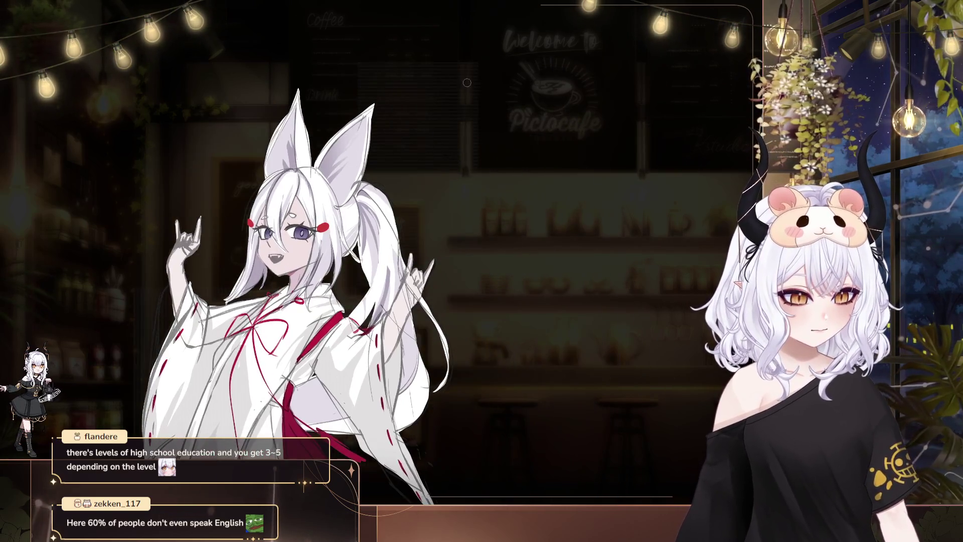
left_click_drag(466, 82, 506, 85)
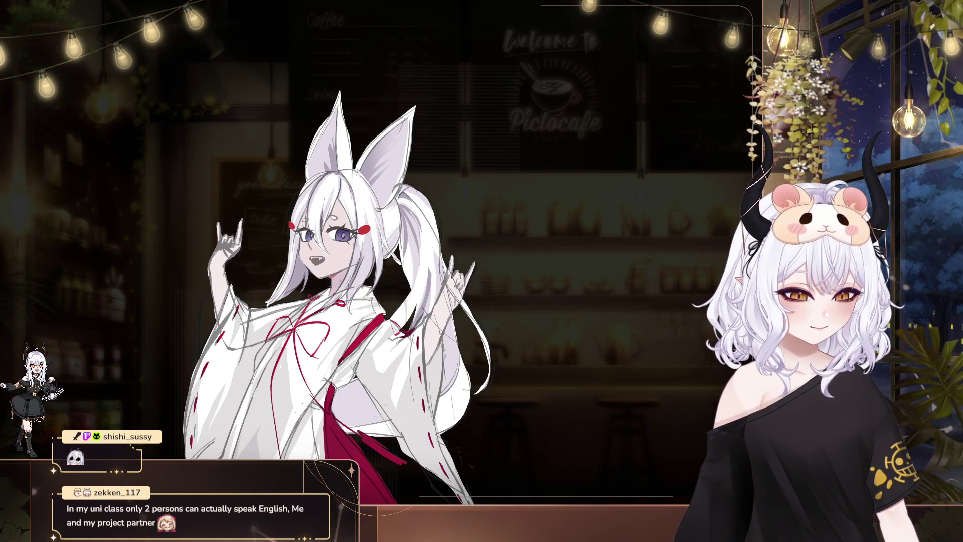
scroll(533, 347, "up", 2)
mouse_move(533, 347)
left_mouse_down()
mouse_move(611, 327)
mouse_move(400, 308)
left_mouse_up()
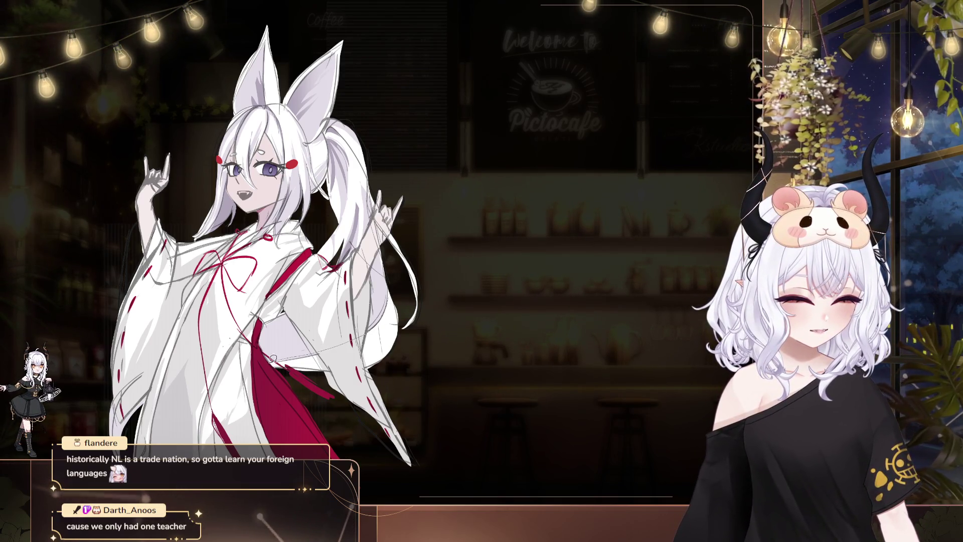
left_click_drag(367, 271, 368, 308)
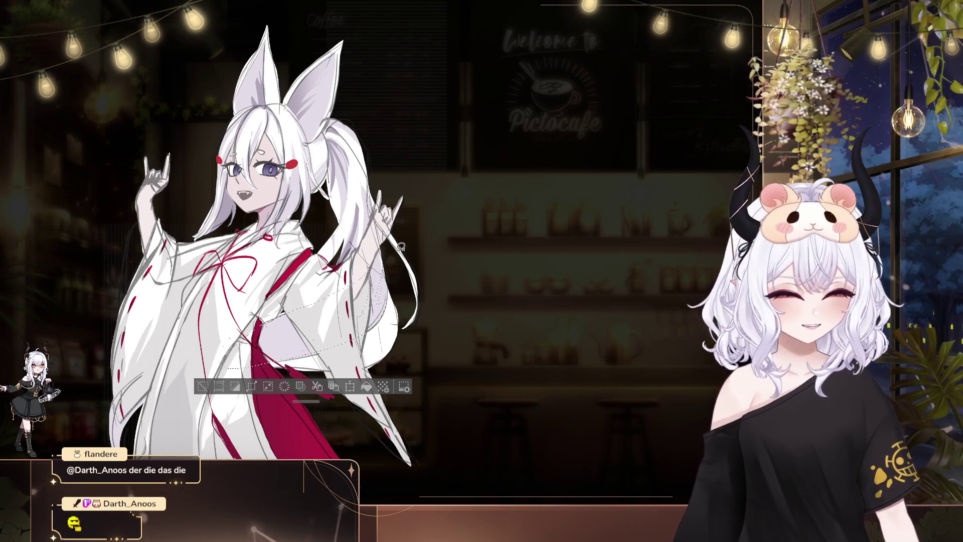
key("ctrl+d")
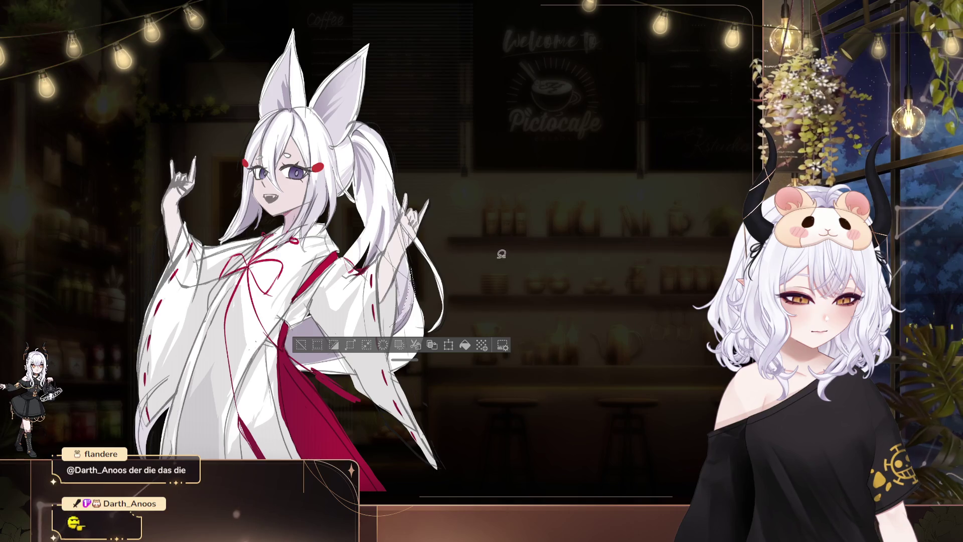
Pan up to the lower ponytail, lasso that area, then clear the selection
left_click_drag(509, 295, 588, 290)
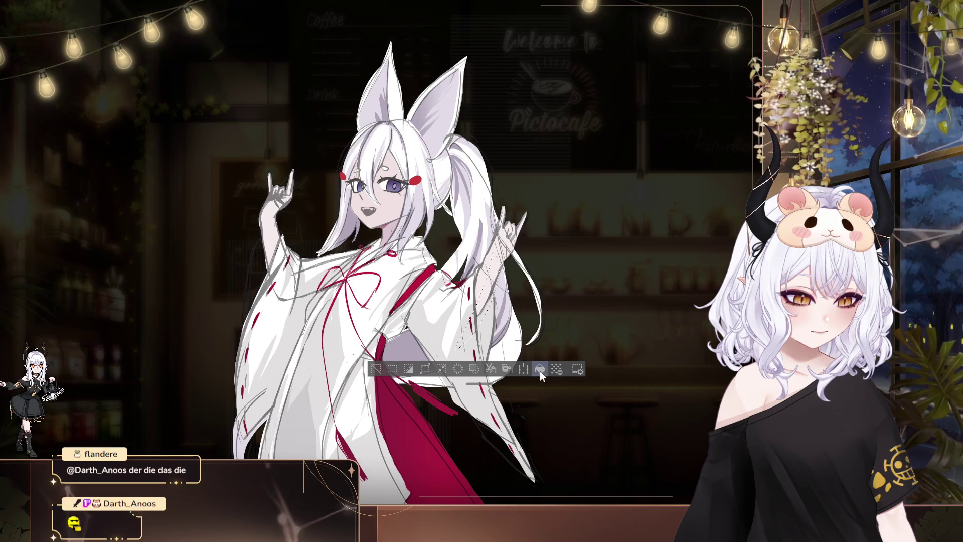
left_click_drag(580, 290, 556, 257)
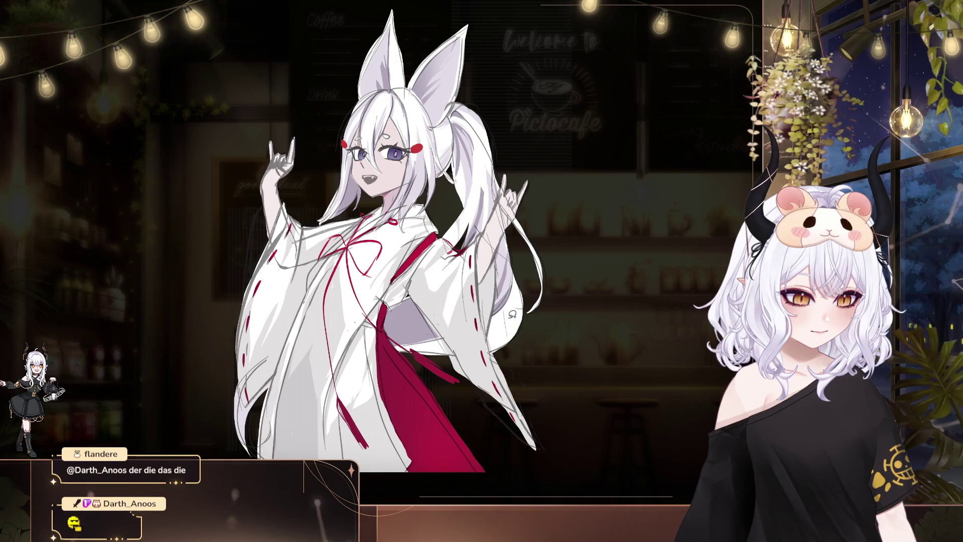
mouse_move(514, 305)
left_mouse_down()
mouse_move(466, 349)
mouse_move(517, 303)
left_mouse_up()
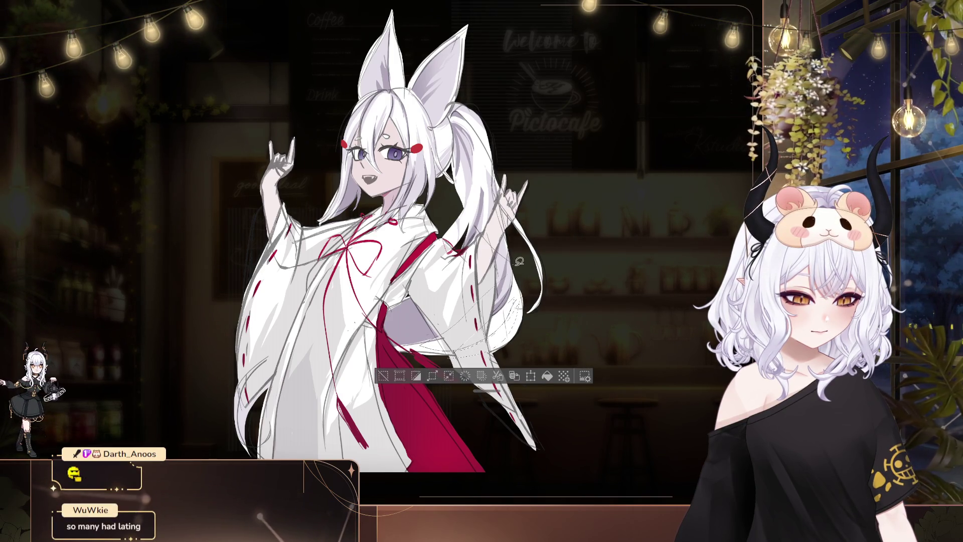
key("ctrl+d")
left_click_drag(507, 324, 524, 332)
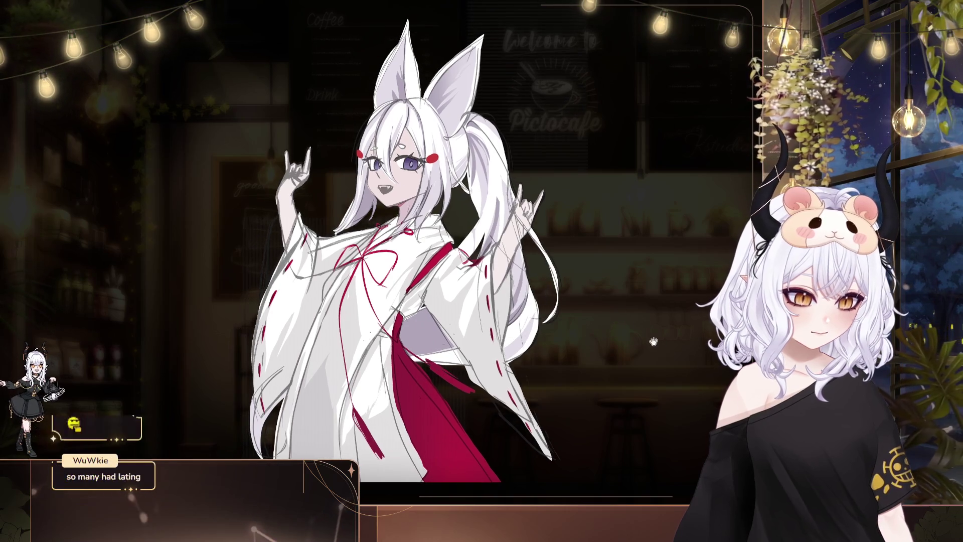
key("ctrl+z")
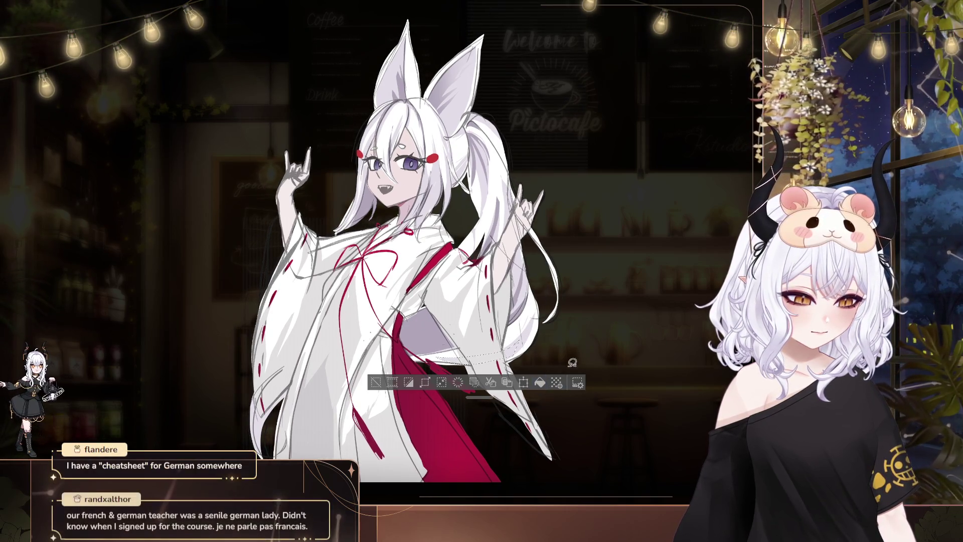
key("ctrl+d")
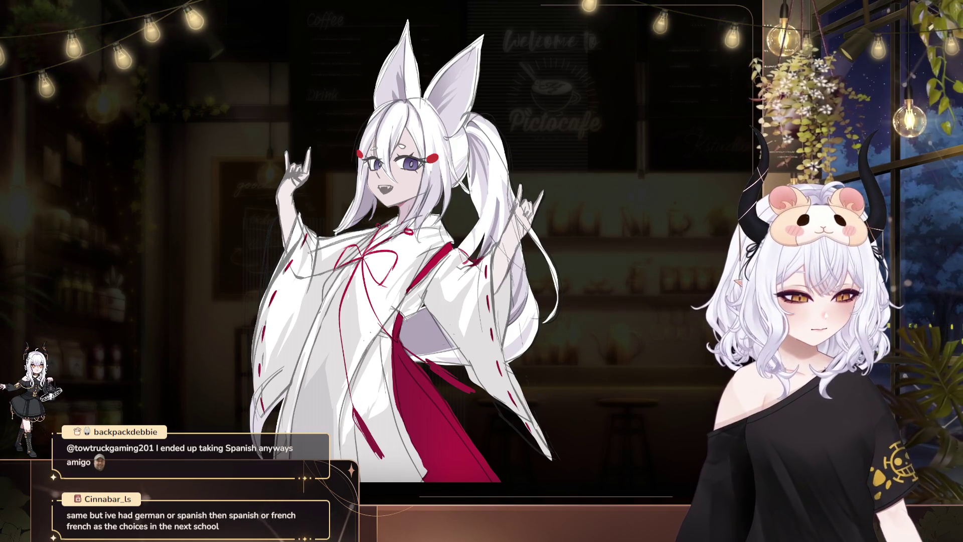
Bring the sleeve area into view and brighten the right fox ear with a light stroke
left_click_drag(435, 462, 372, 436)
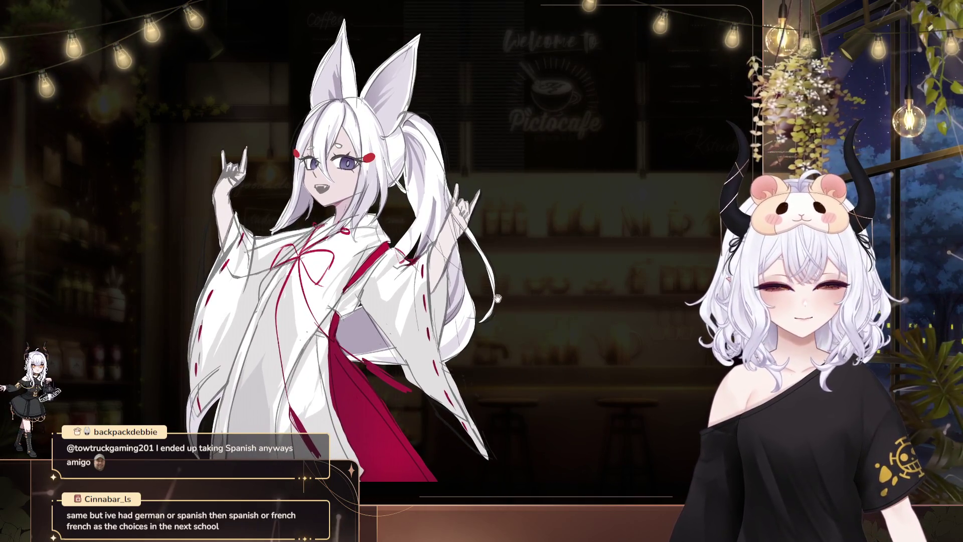
left_click_drag(474, 342, 480, 327)
left_click_drag(359, 334, 323, 358)
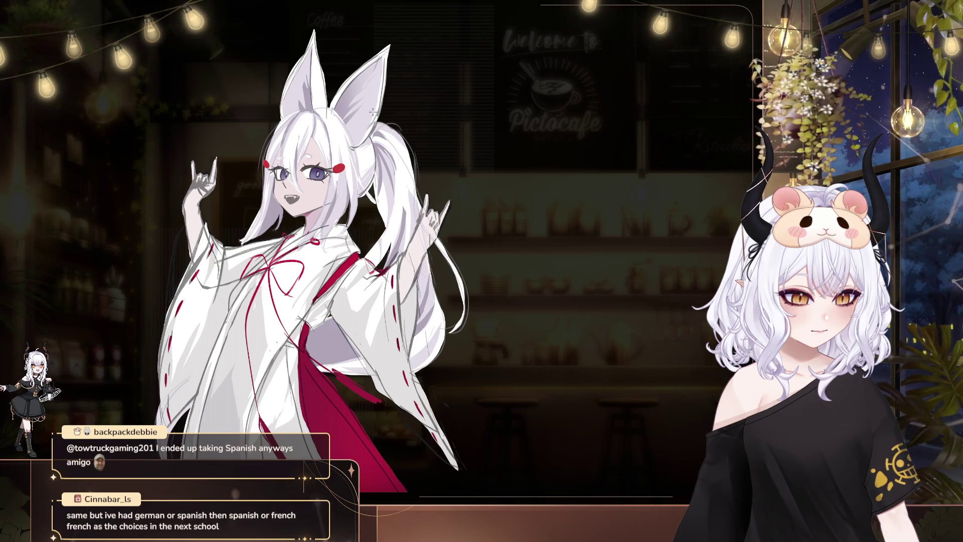
left_click_drag(371, 140, 378, 103)
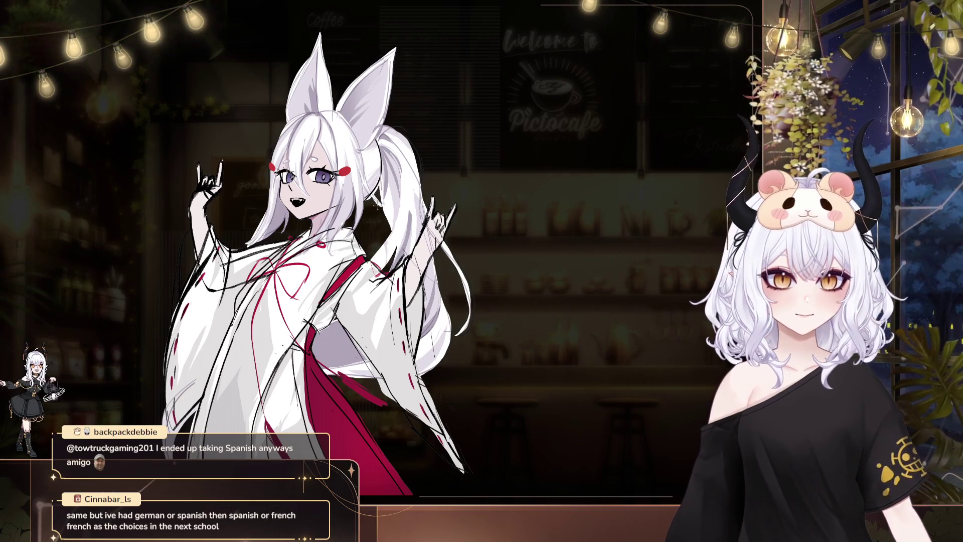
Ink bold black lines over the hands, sleeve edges and mouth while panning right and down
left_click_drag(501, 308, 531, 301)
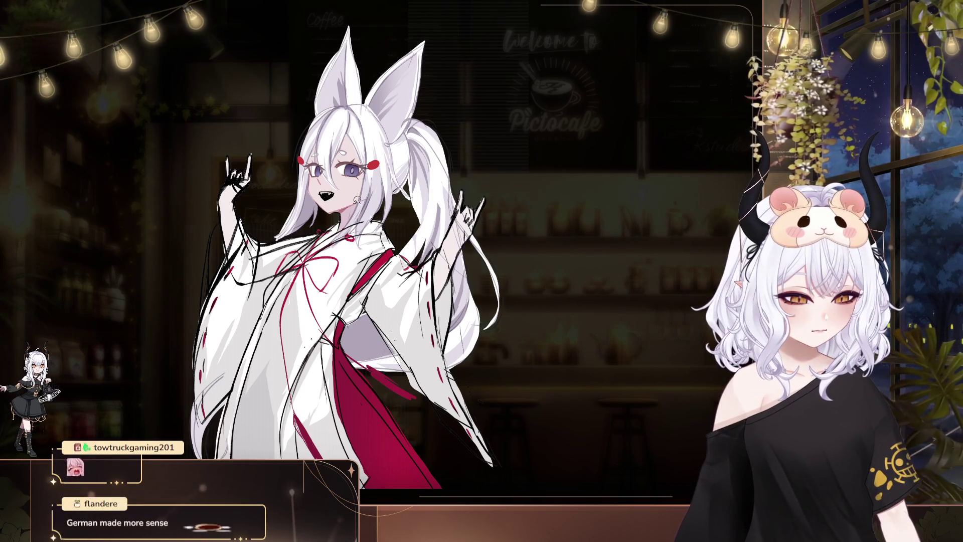
left_click_drag(466, 357, 504, 379)
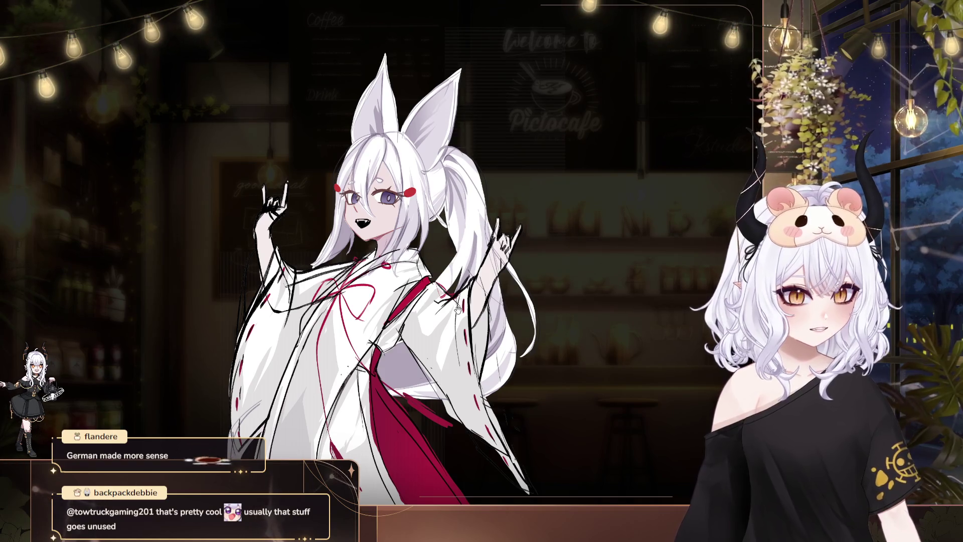
Erase the stray black strokes along the left sleeve and on the raised left hand
key("ctrl+z")
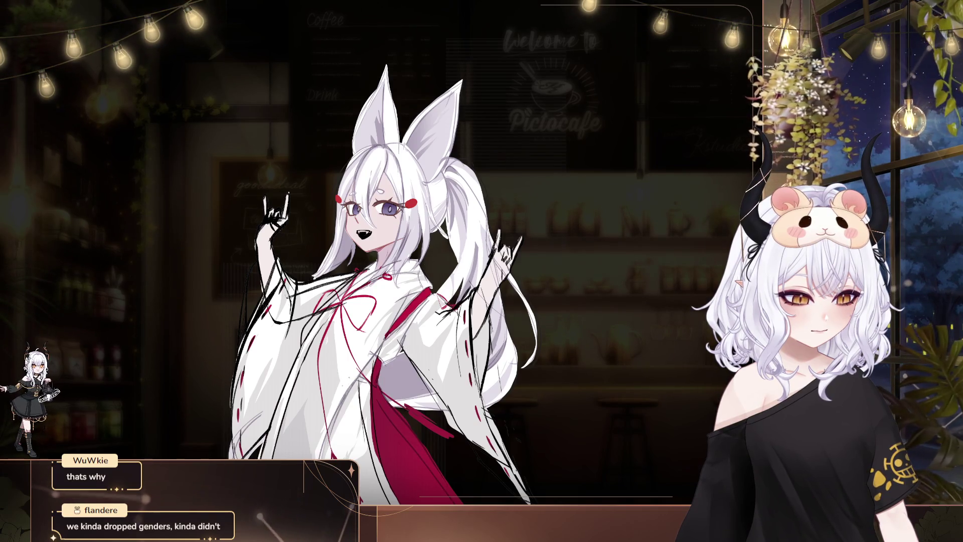
left_click_drag(562, 351, 592, 319)
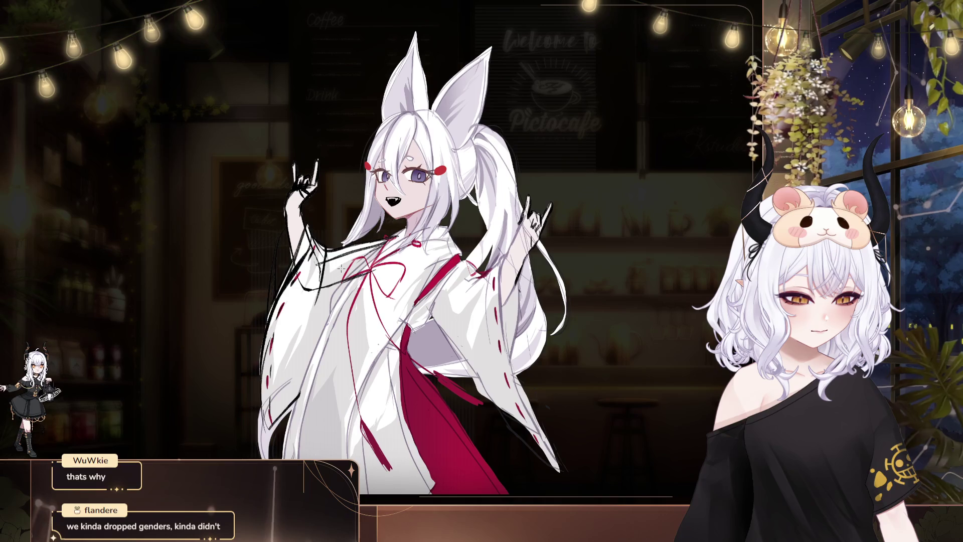
key("ctrl+z")
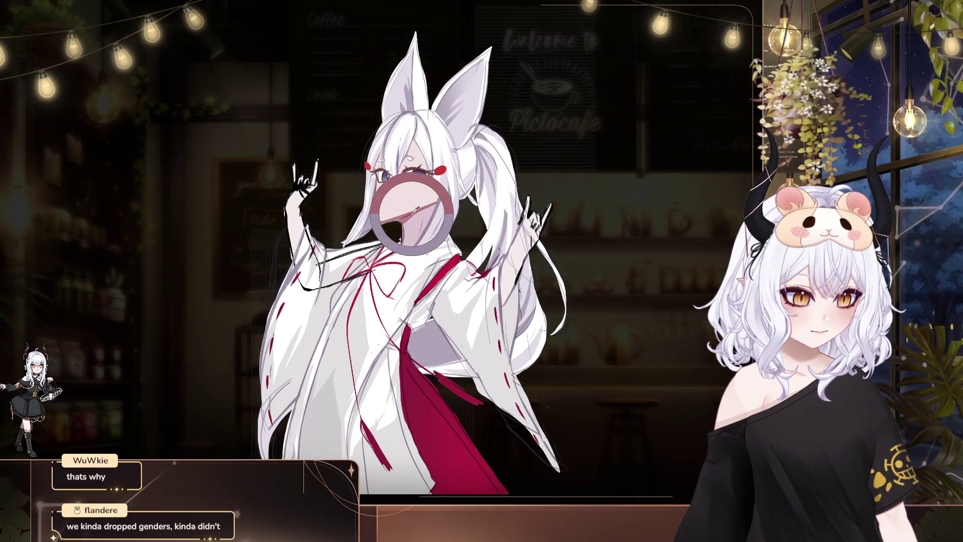
key("ctrl+z")
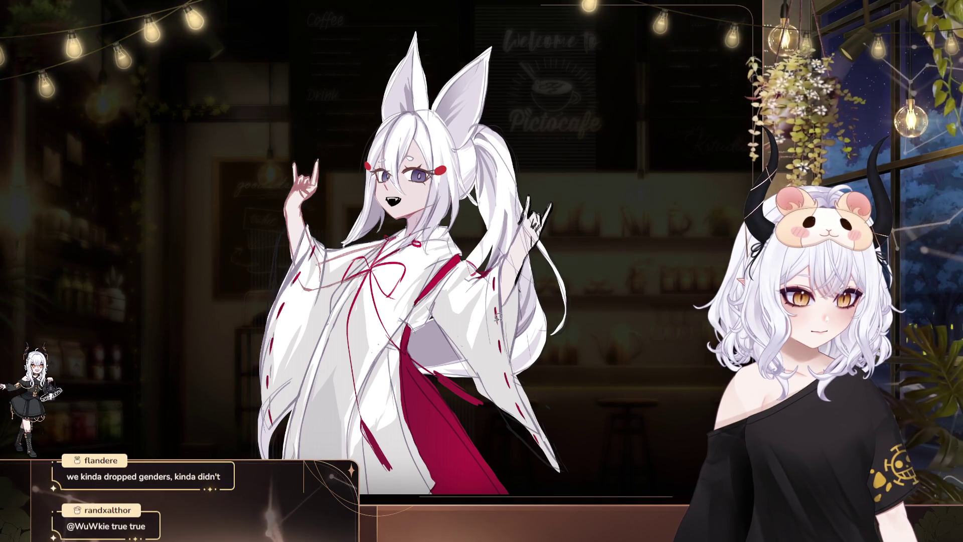
Erase the black strokes on the right hand and hair, then zoom out and back in to review
left_click_drag(558, 197, 494, 197)
key("ctrl+z")
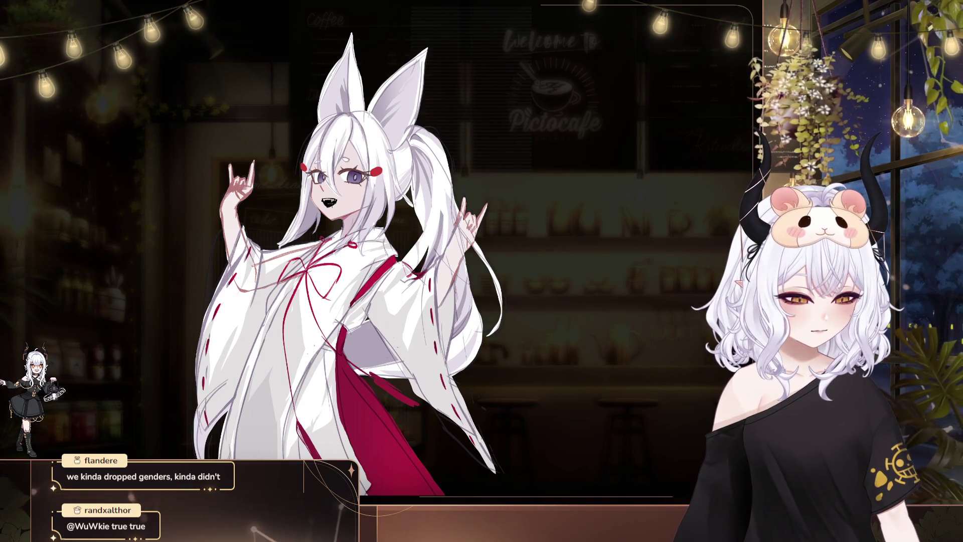
scroll(405, 268, "down", 2)
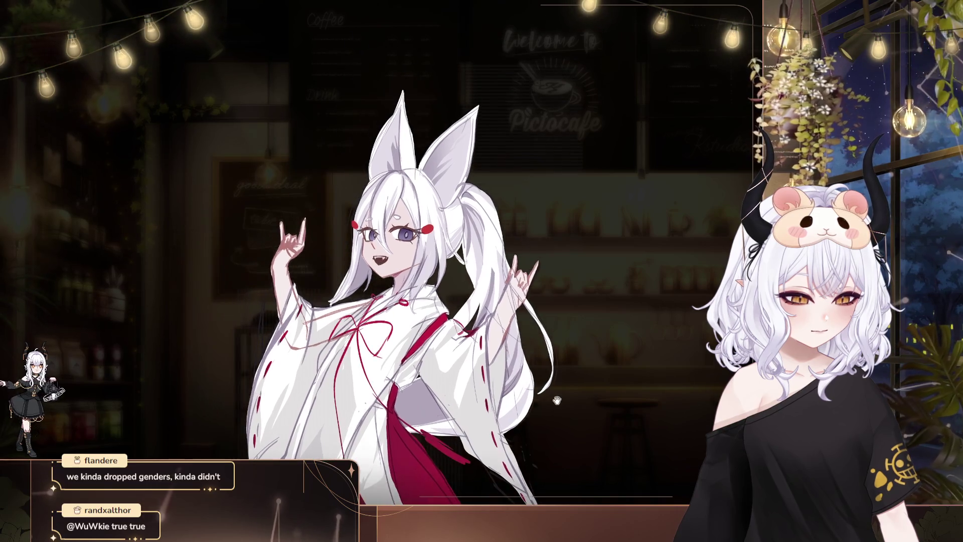
left_click_drag(316, 145, 325, 164)
scroll(325, 164, "down", 2)
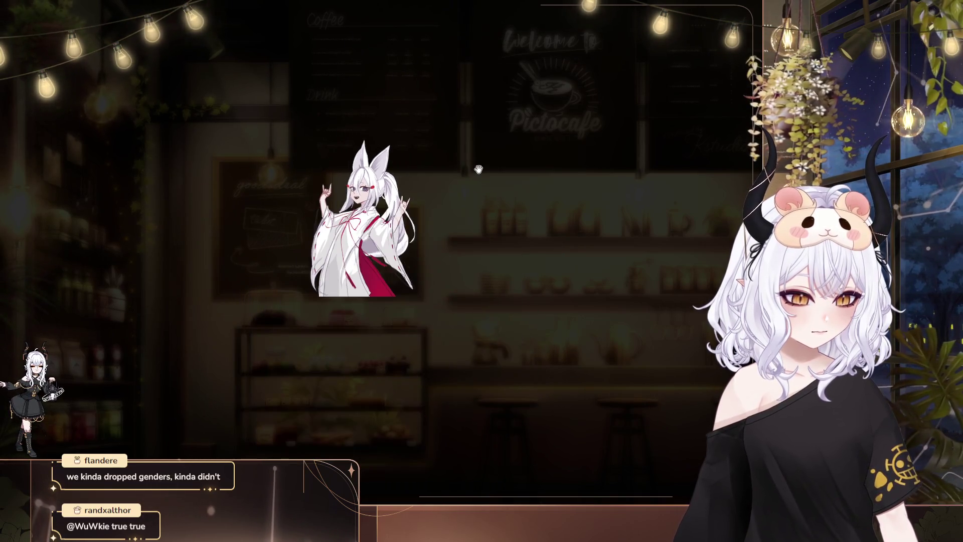
scroll(388, 188, "up", 1)
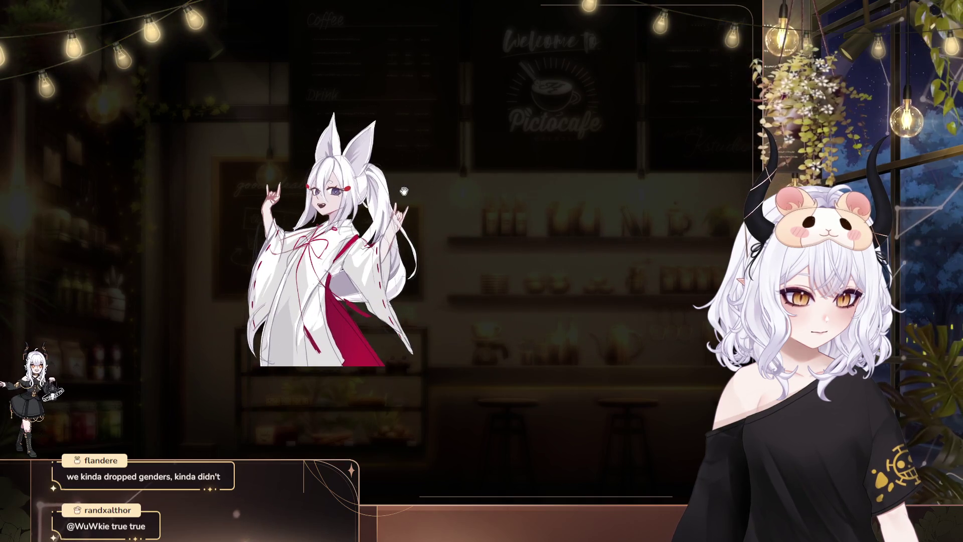
scroll(387, 188, "up", 3)
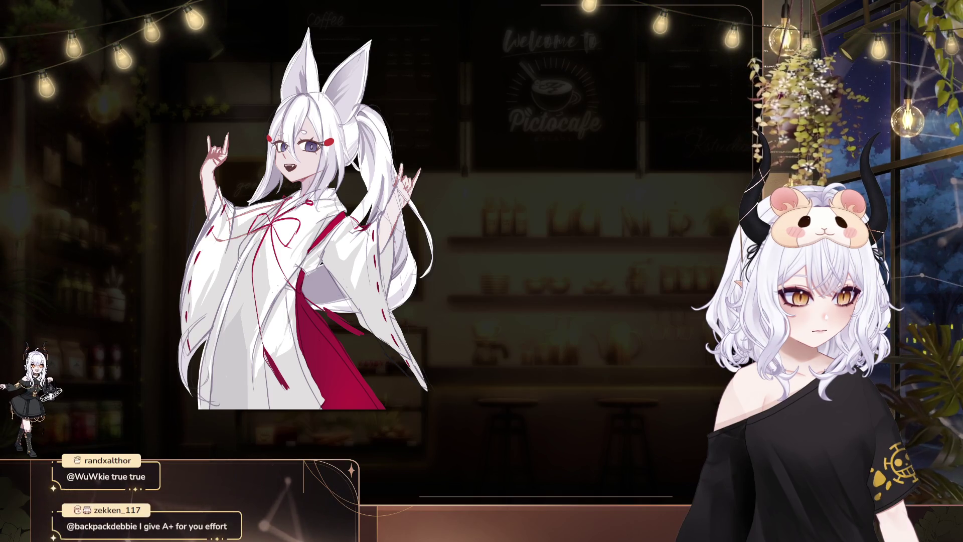
scroll(442, 243, "up", 2)
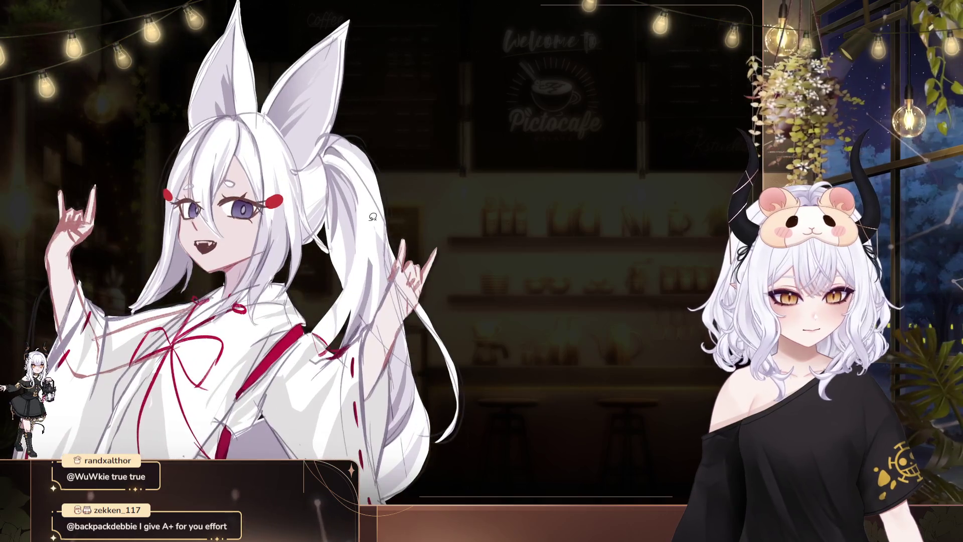
Redraw clean face and hair lines, panning around and lassoing a small area beside the face
scroll(442, 243, "up", 2)
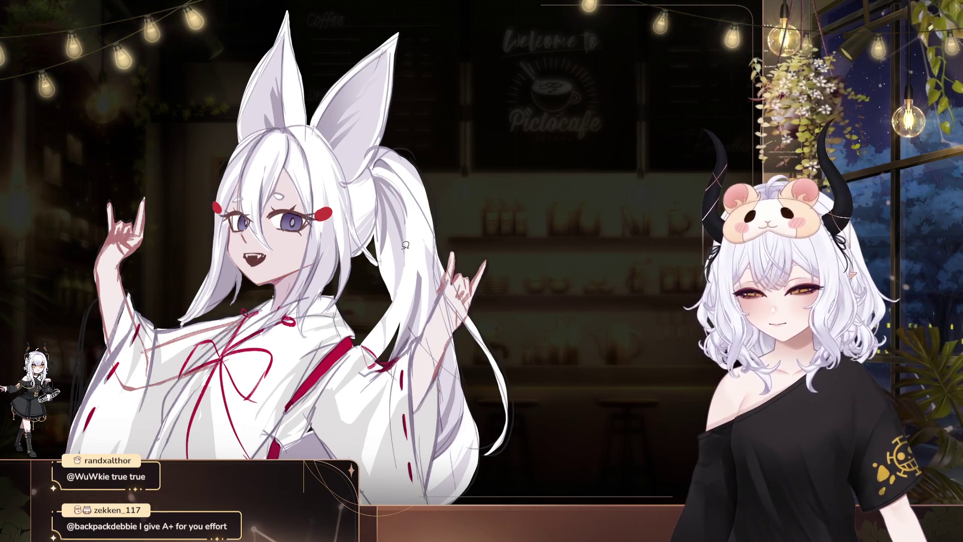
left_click_drag(405, 245, 512, 242)
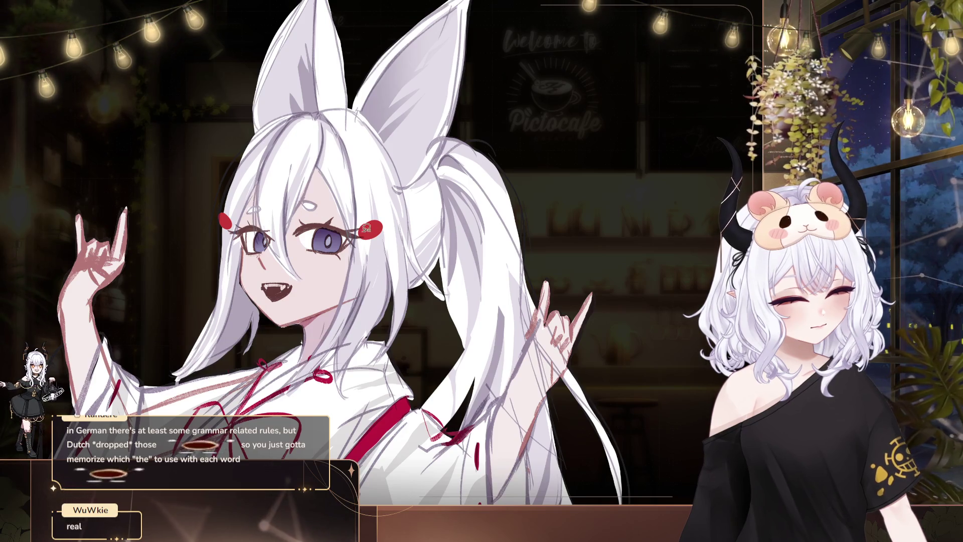
left_click_drag(422, 327, 434, 299)
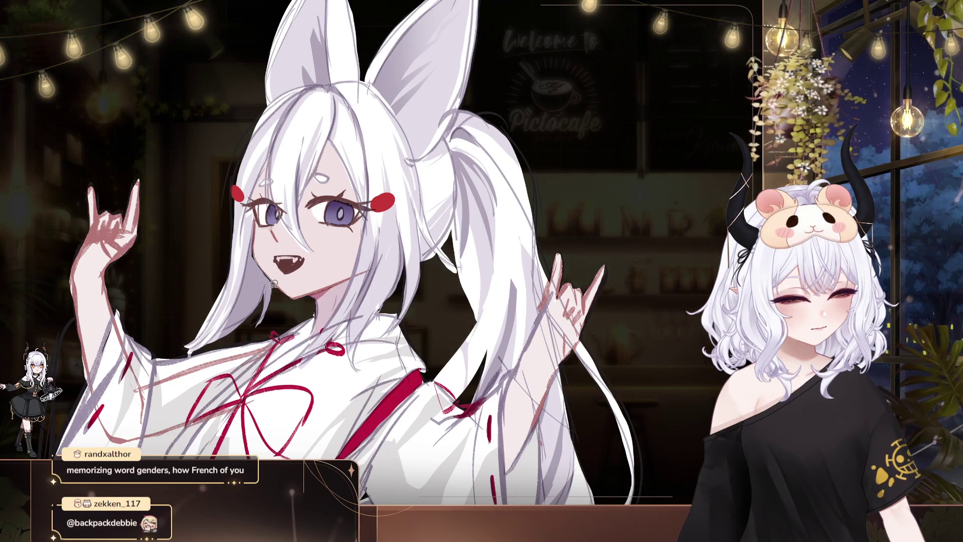
left_click_drag(253, 232, 281, 243)
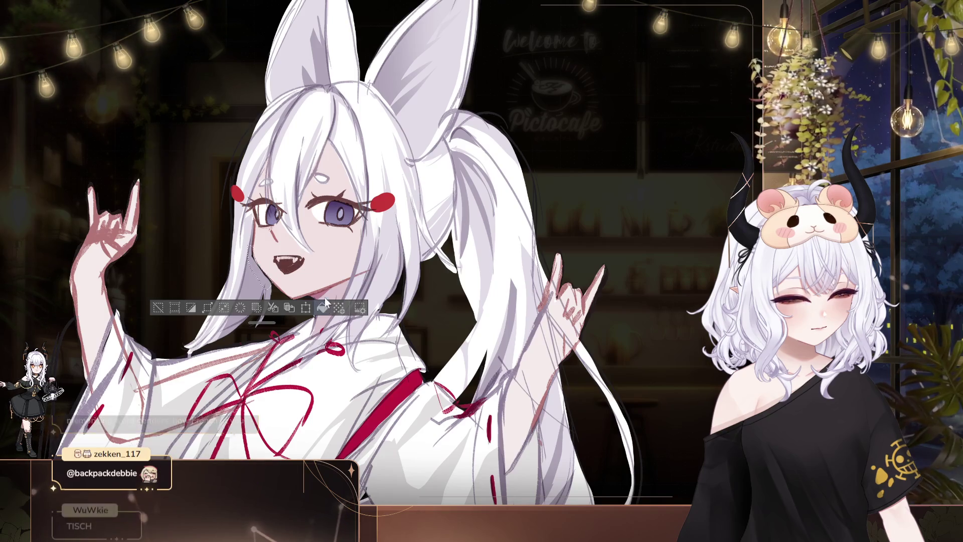
Clear the selection beside the face, zoom out and reposition the drawing to work on the sleeves
left_click(394, 192)
scroll(527, 291, "down", 1)
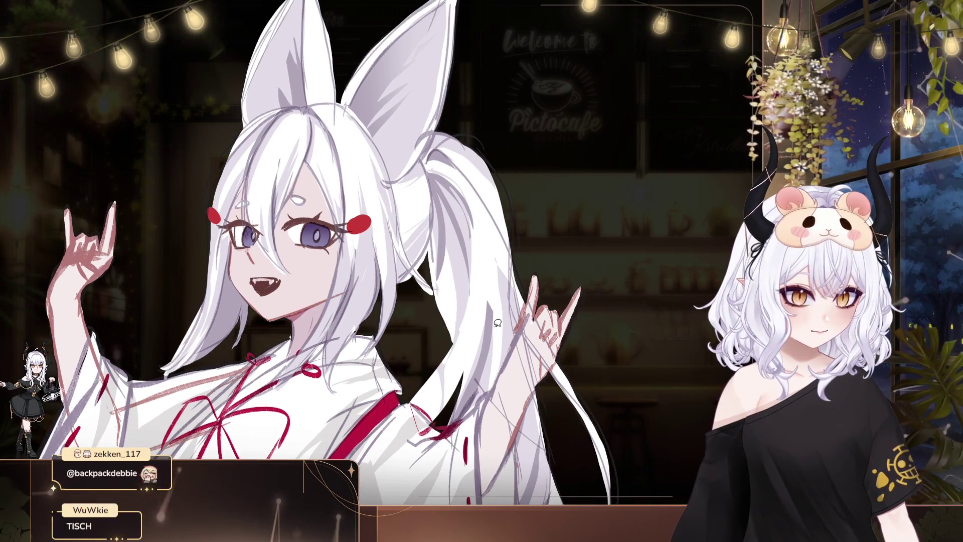
scroll(468, 358, "down", 1)
left_click_drag(468, 358, 460, 389)
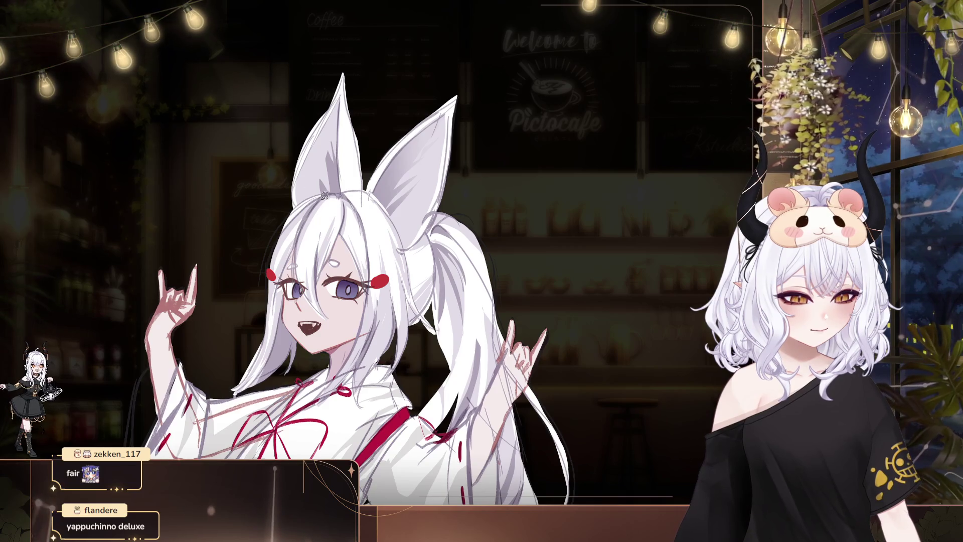
Zoom in and slightly rotate the canvas, then pan a little right over the ears, hair and robe
mouse_move(492, 144)
left_mouse_down()
mouse_move(566, 243)
mouse_move(575, 267)
mouse_move(566, 268)
left_mouse_up()
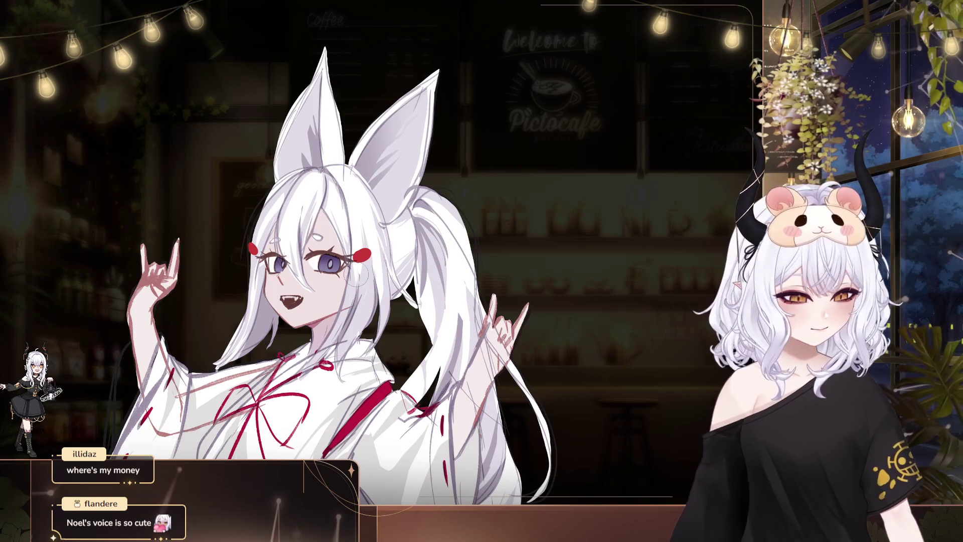
left_click_drag(335, 195, 345, 199)
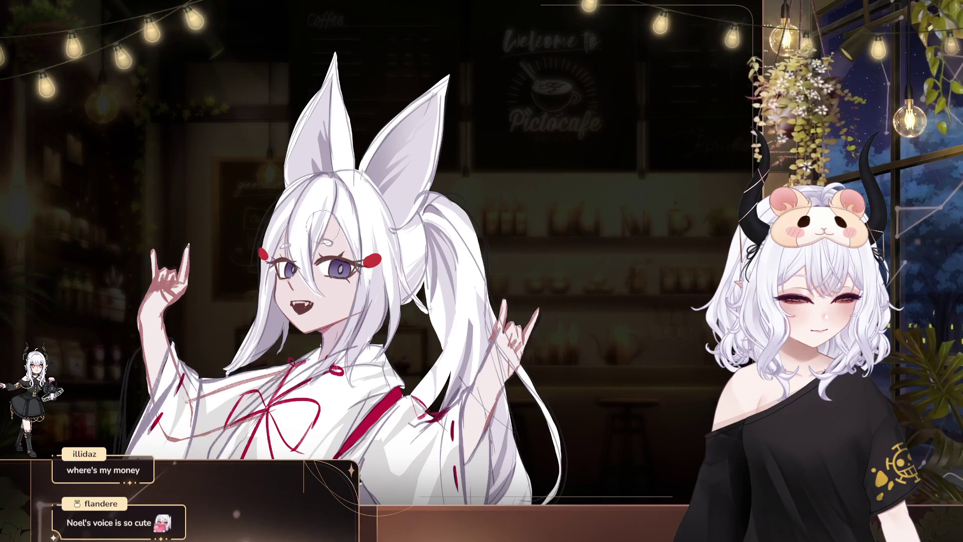
Pan up to the fox ear, then lasso a small area beside it and deselect
mouse_move(411, 216)
left_mouse_down()
mouse_move(426, 190)
mouse_move(435, 195)
left_mouse_up()
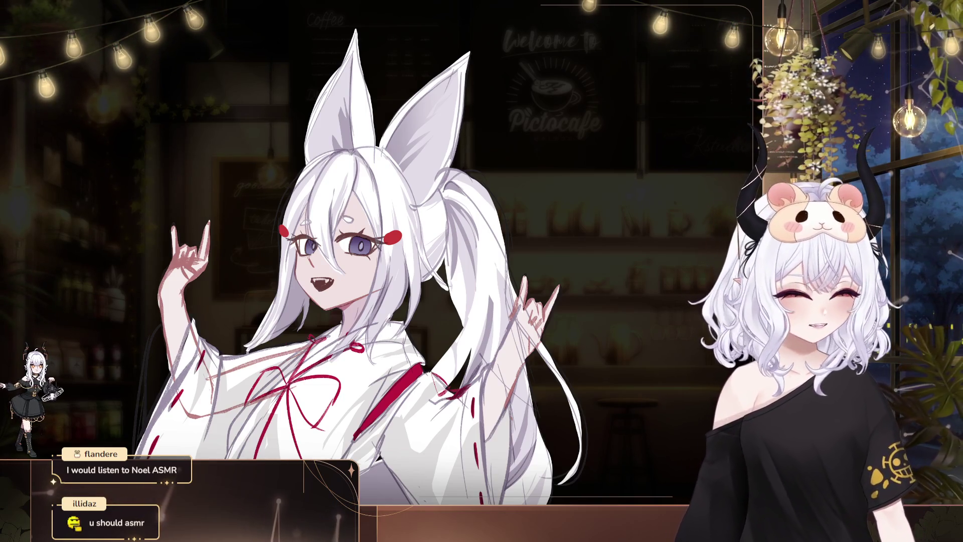
left_click_drag(526, 313, 529, 291)
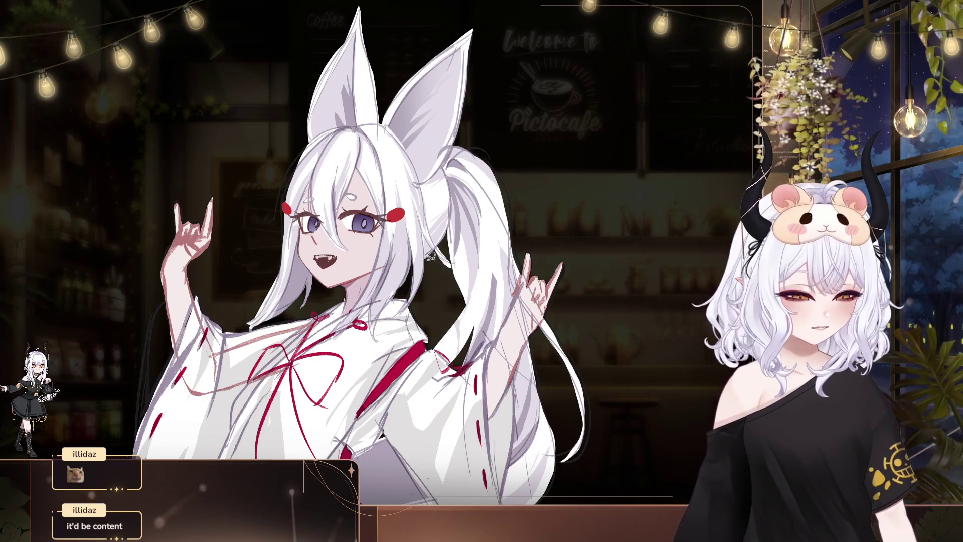
left_click_drag(401, 245, 426, 270)
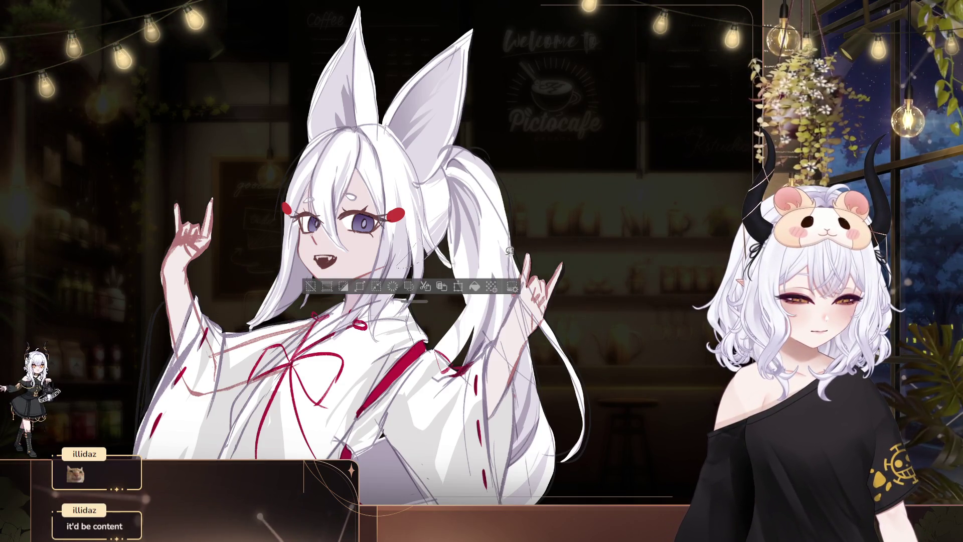
key("ctrl+d")
left_click_drag(459, 224, 482, 236)
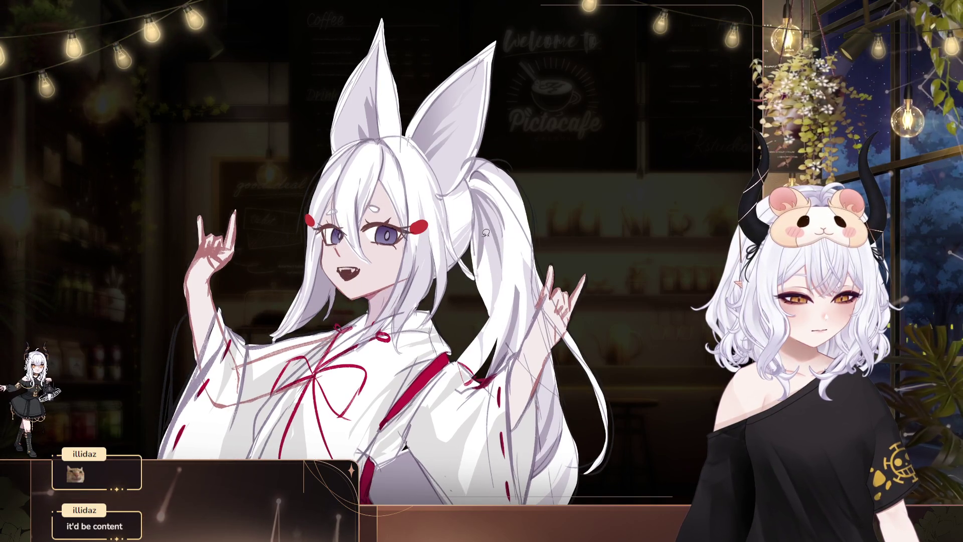
left_click_drag(482, 238, 451, 199)
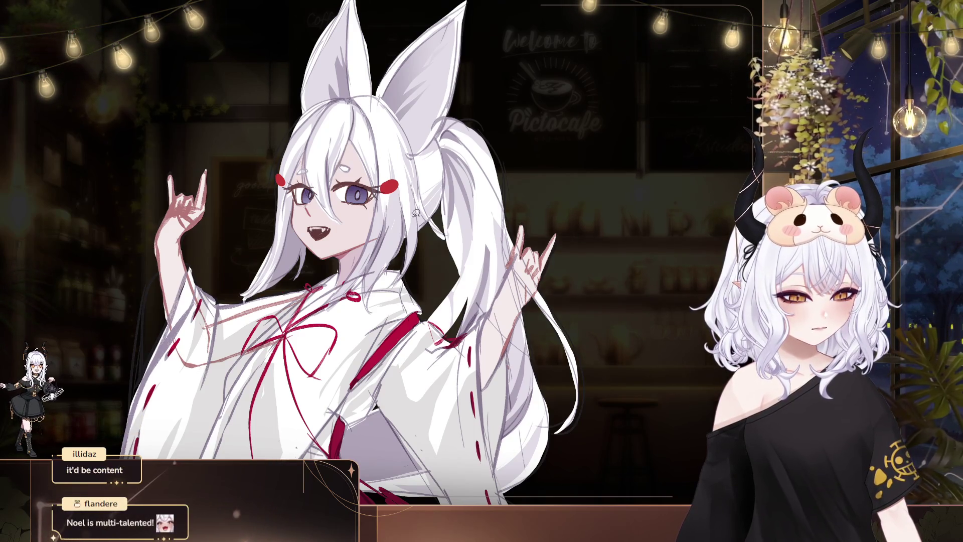
Lasso and clear small areas of hair near the ear, then zoom out to the full figure
left_click_drag(440, 200, 466, 222)
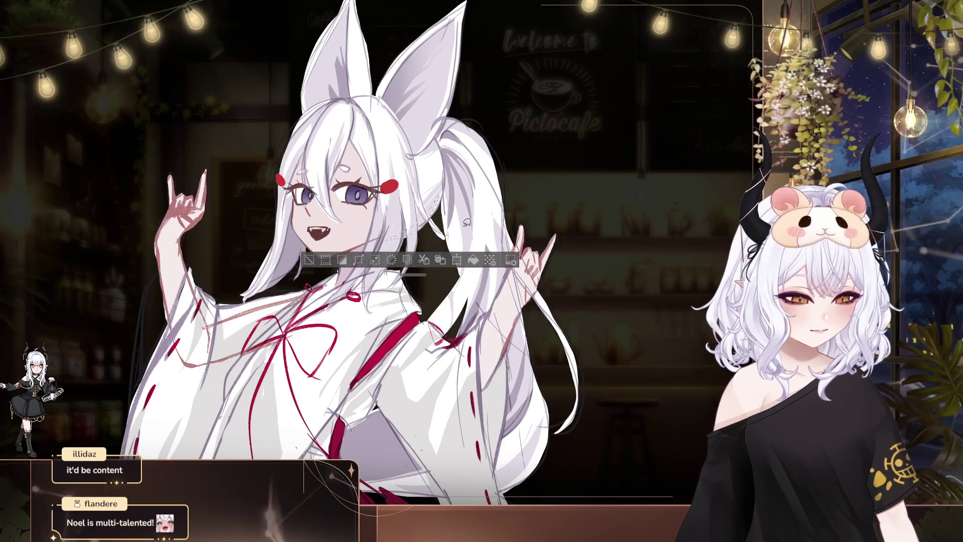
left_click(473, 259)
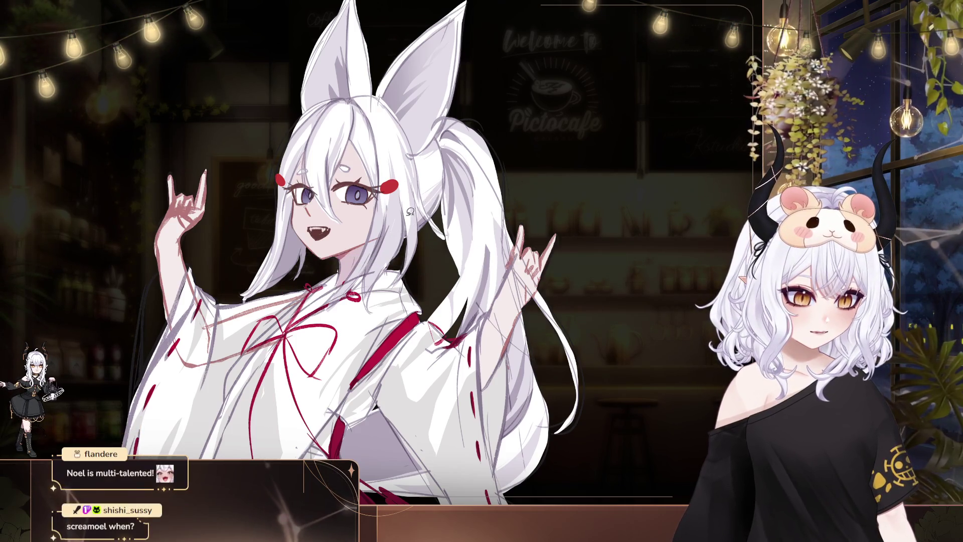
left_click_drag(431, 201, 517, 221)
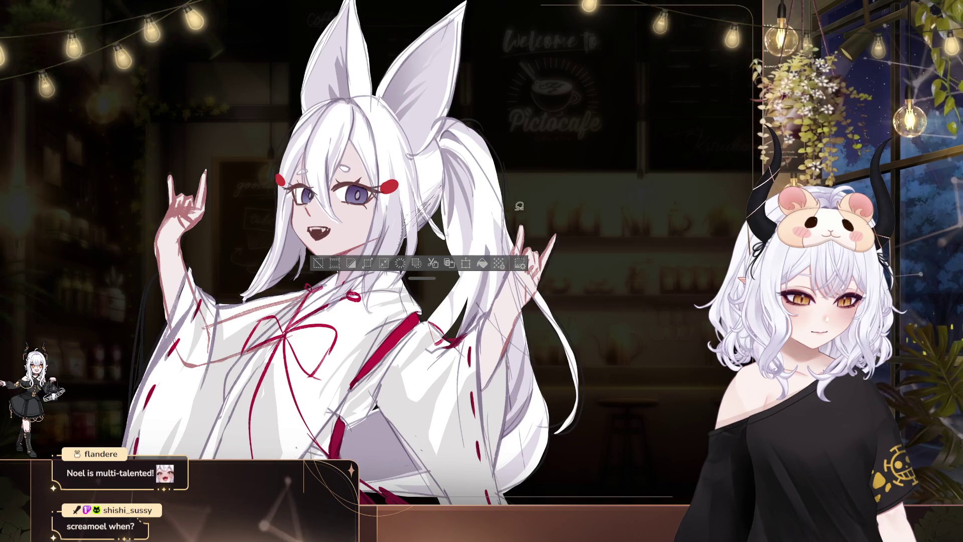
left_click(519, 205)
scroll(493, 173, "down", 3)
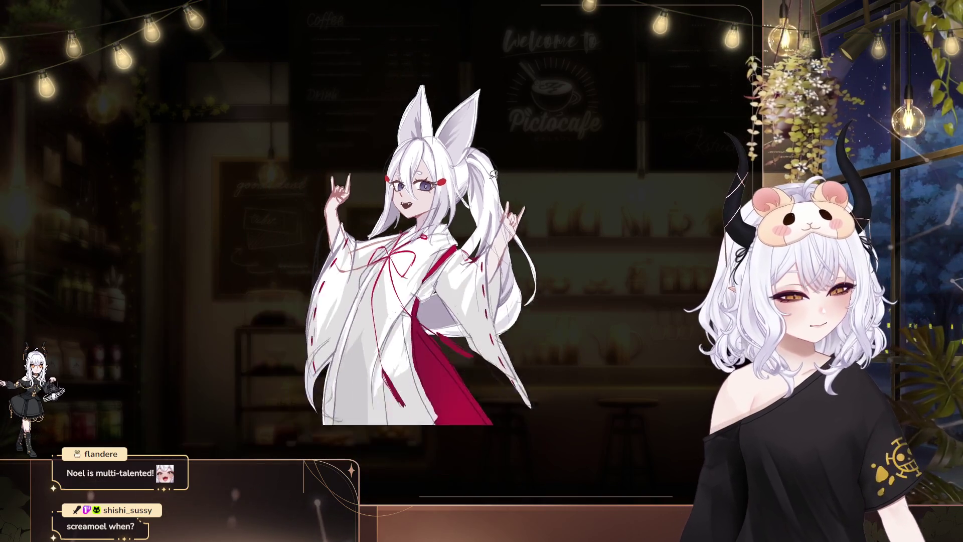
scroll(493, 173, "down", 2)
left_click_drag(630, 182, 512, 223)
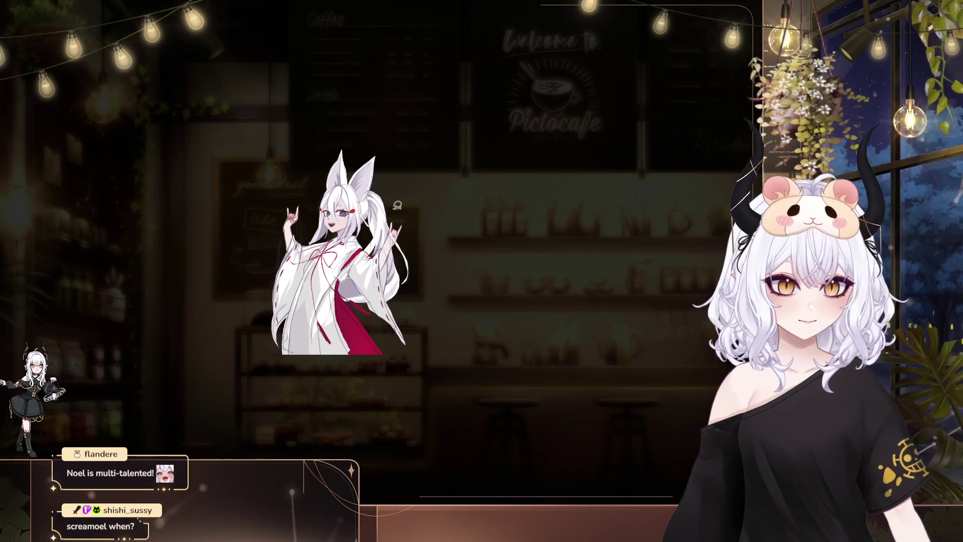
scroll(393, 206, "up", 3)
scroll(386, 209, "up", 3)
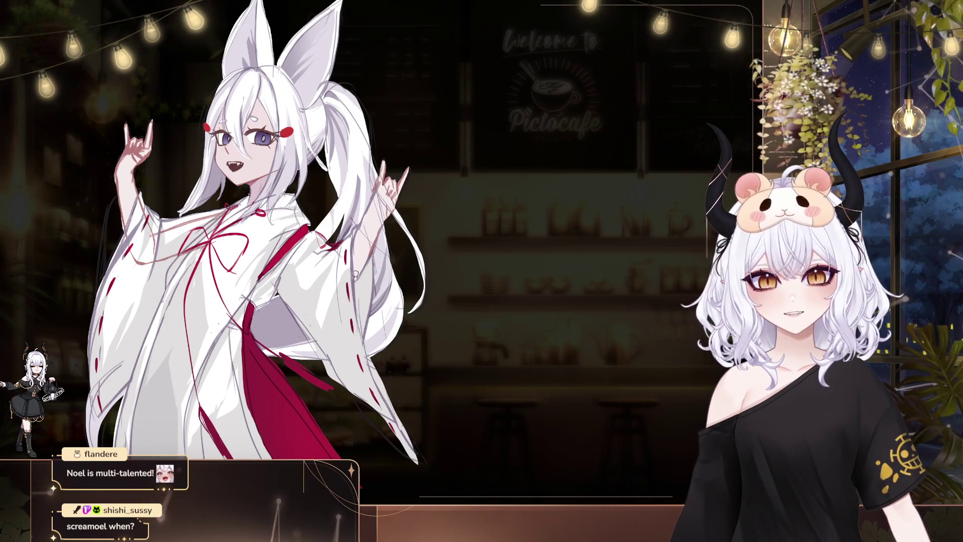
scroll(400, 216, "down", 2)
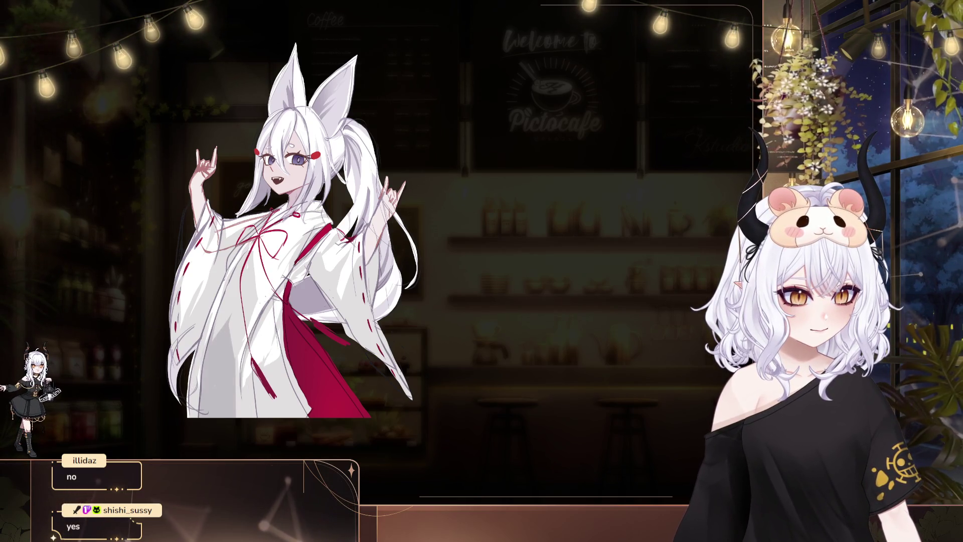
left_click_drag(446, 297, 470, 306)
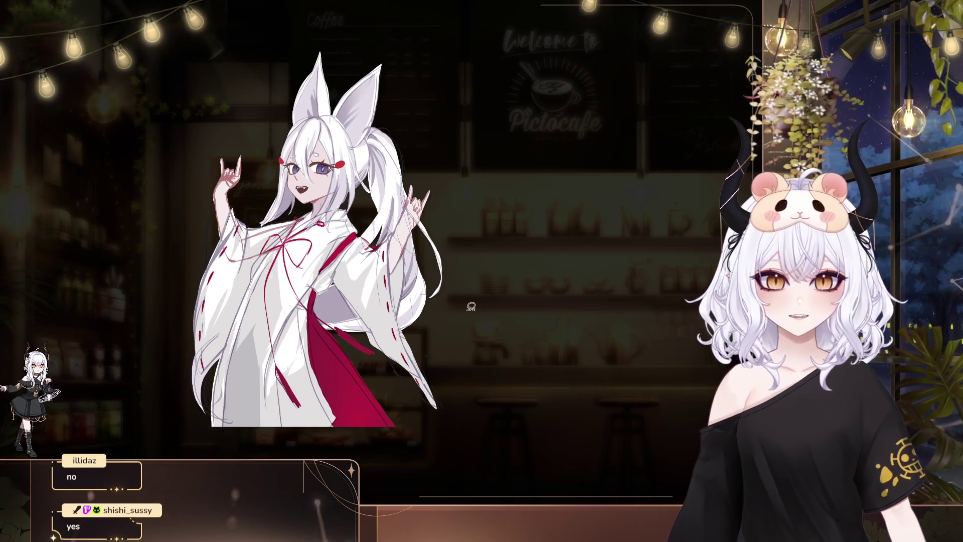
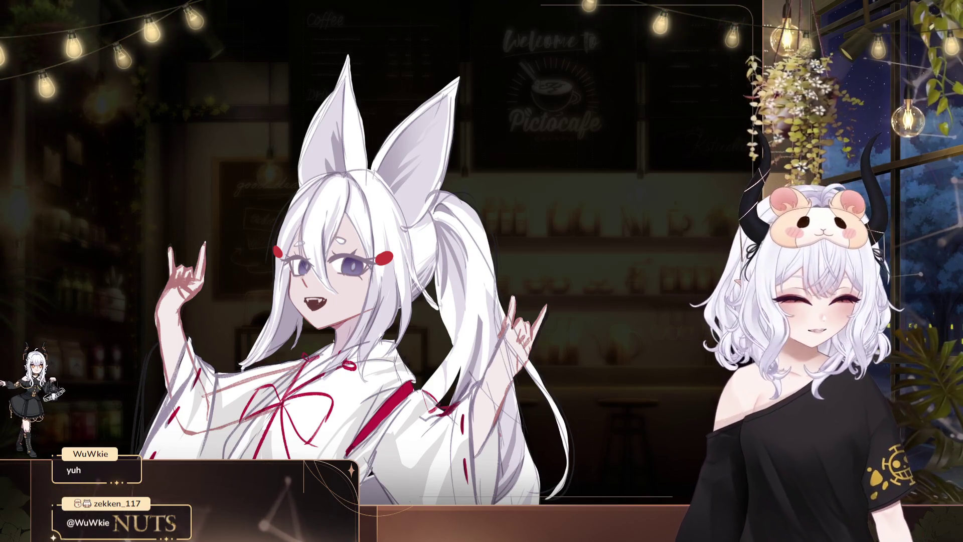
Pan and zoom in until the fox girl's face, raised hands and kimono fill the view
left_click_drag(467, 273, 477, 291)
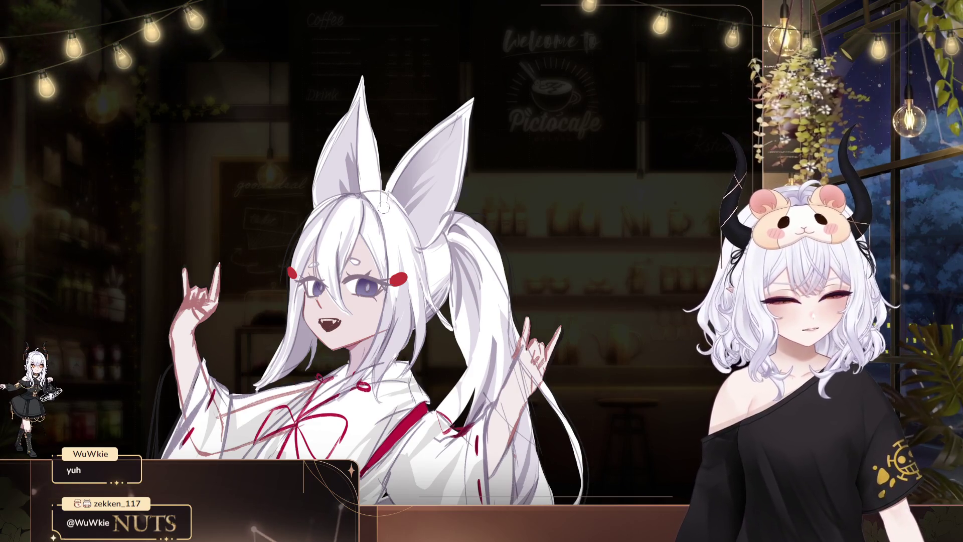
left_click_drag(383, 207, 321, 164)
scroll(477, 217, "up", 4)
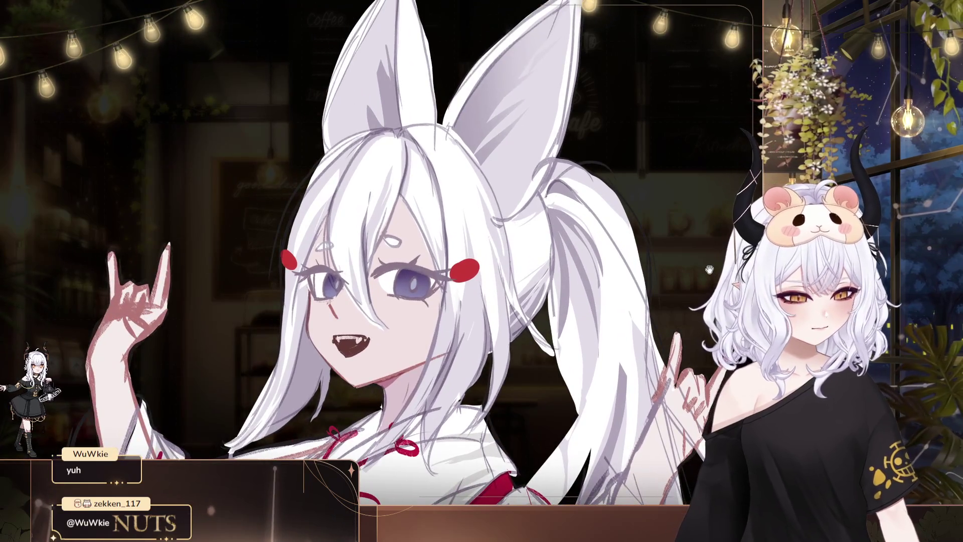
Rotate the canvas view counter-clockwise and pan to frame the face and raised hand
mouse_move(707, 269)
left_mouse_down()
mouse_move(510, 209)
mouse_move(478, 154)
left_mouse_up()
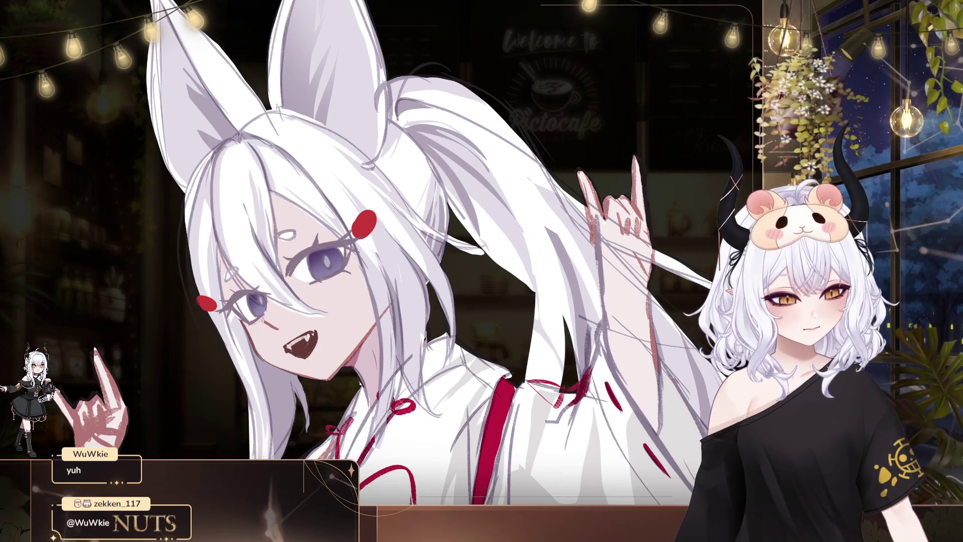
left_click_drag(476, 200, 446, 170)
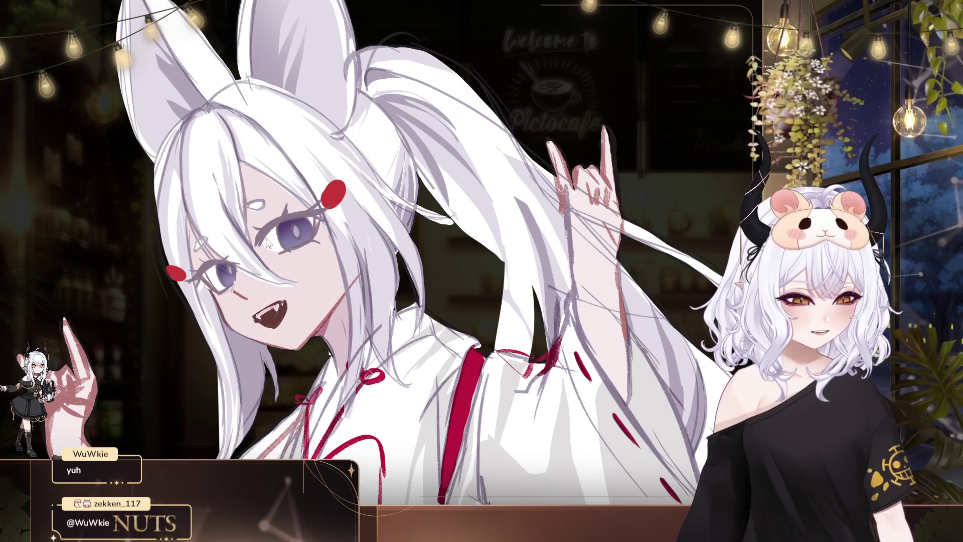
mouse_move(268, 240)
left_mouse_down()
mouse_move(338, 267)
mouse_move(362, 236)
left_mouse_up()
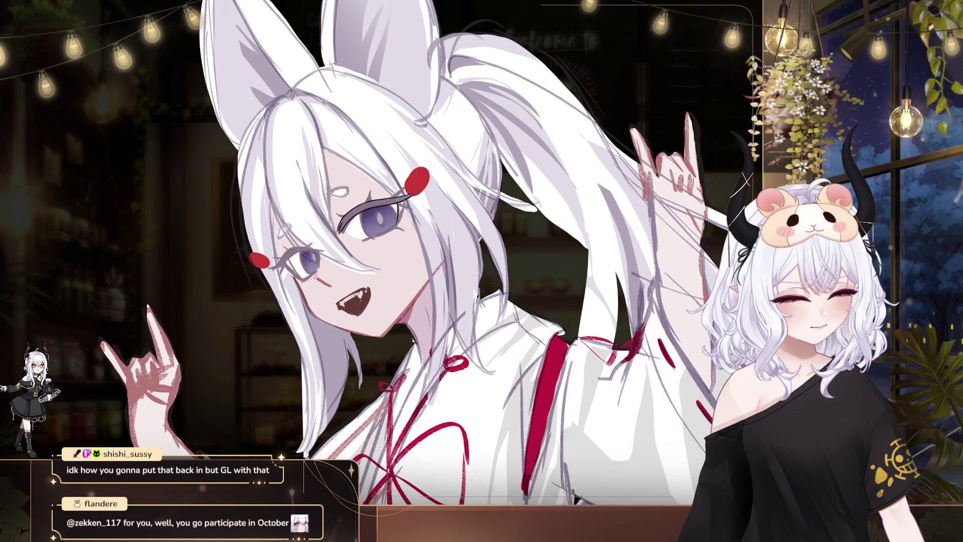
Center the face in the view and thicken and darken the upper eyelid line
left_click_drag(464, 195, 551, 256)
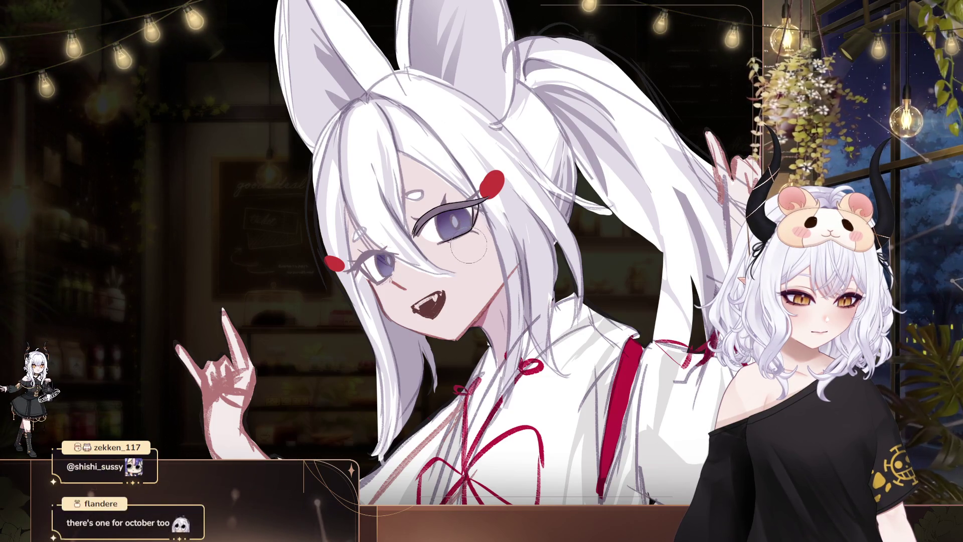
left_click_drag(563, 225, 597, 254)
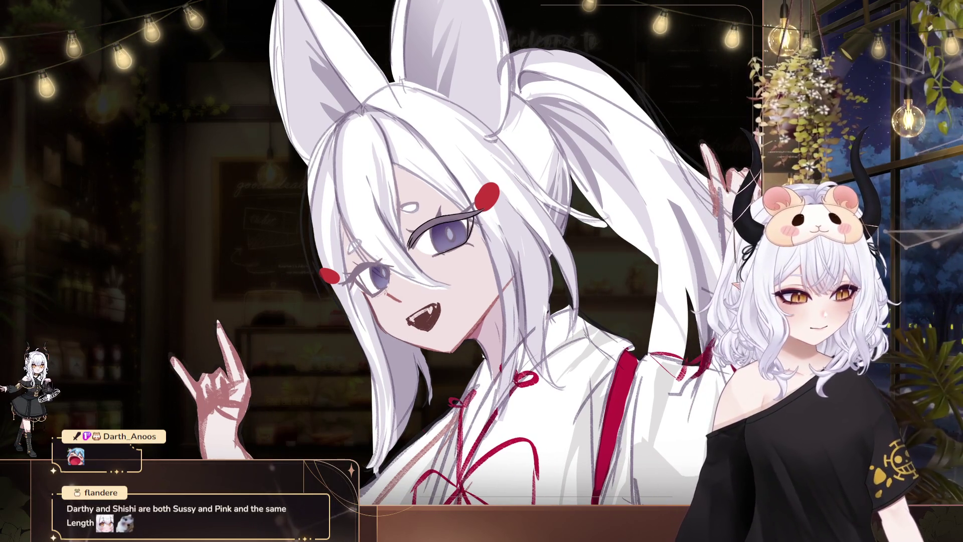
left_click_drag(408, 239, 474, 213)
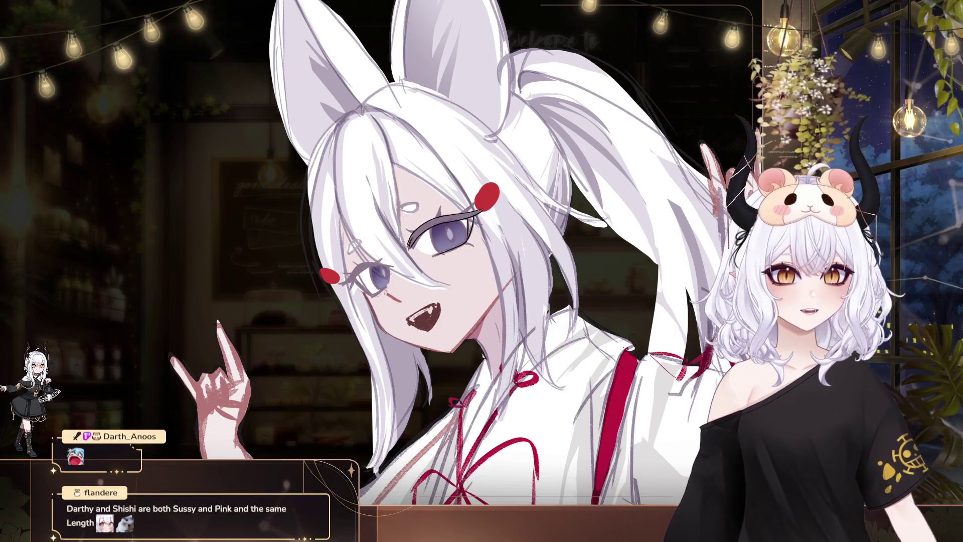
Mirror the canvas view horizontally with M and recenter on the girl's face
left_click_drag(418, 295, 410, 305)
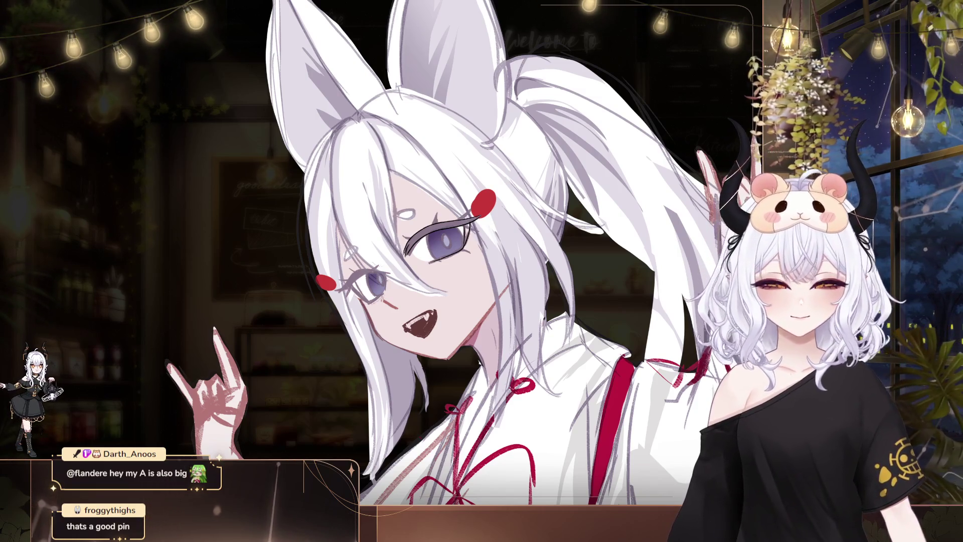
mouse_move(427, 293)
left_mouse_down()
mouse_move(442, 294)
mouse_move(434, 287)
mouse_move(435, 311)
mouse_move(439, 233)
left_mouse_up()
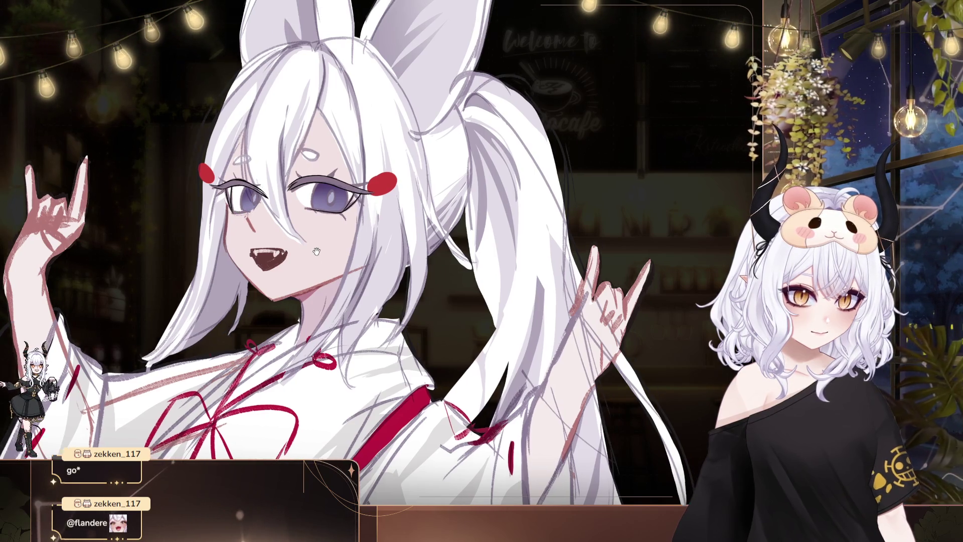
scroll(315, 241, "right", 2)
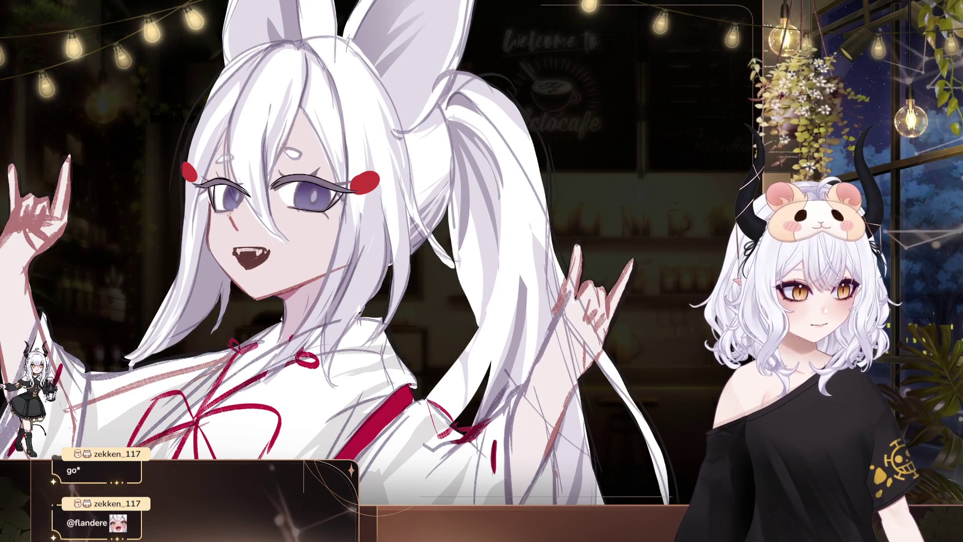
key("m")
left_click_drag(707, 103, 572, 111)
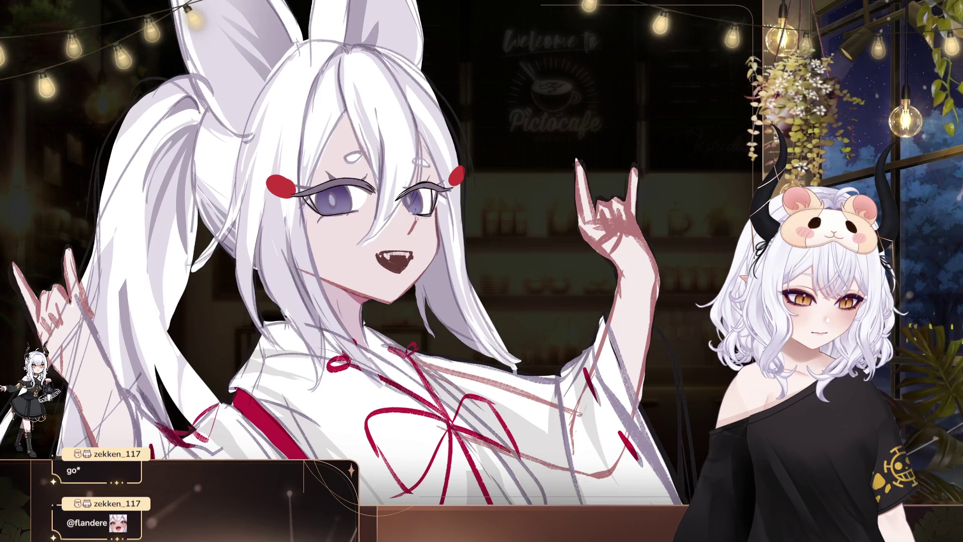
Reframe around the face and hand, then lasso-select the eye on the left
mouse_move(346, 251)
left_mouse_down()
mouse_move(285, 228)
mouse_move(348, 226)
left_mouse_up()
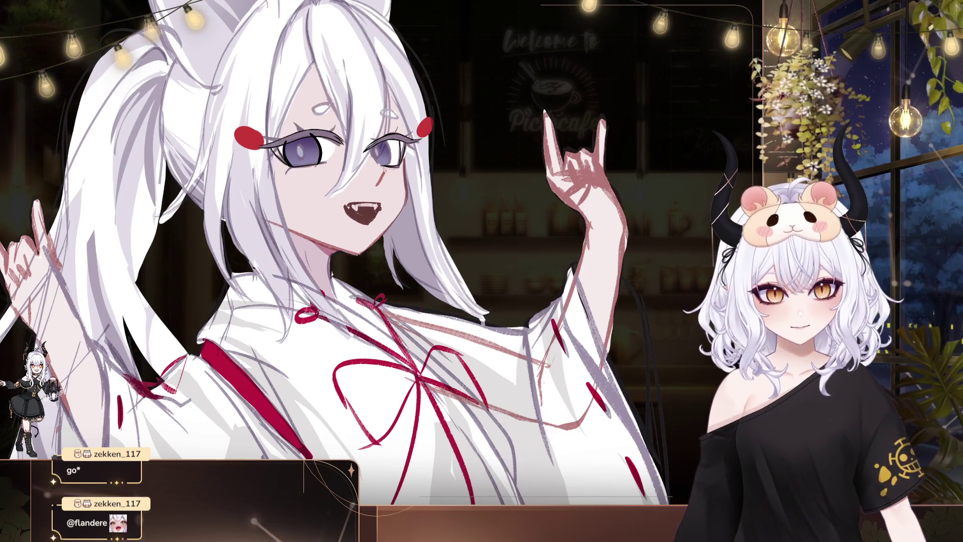
left_click_drag(318, 110, 343, 143)
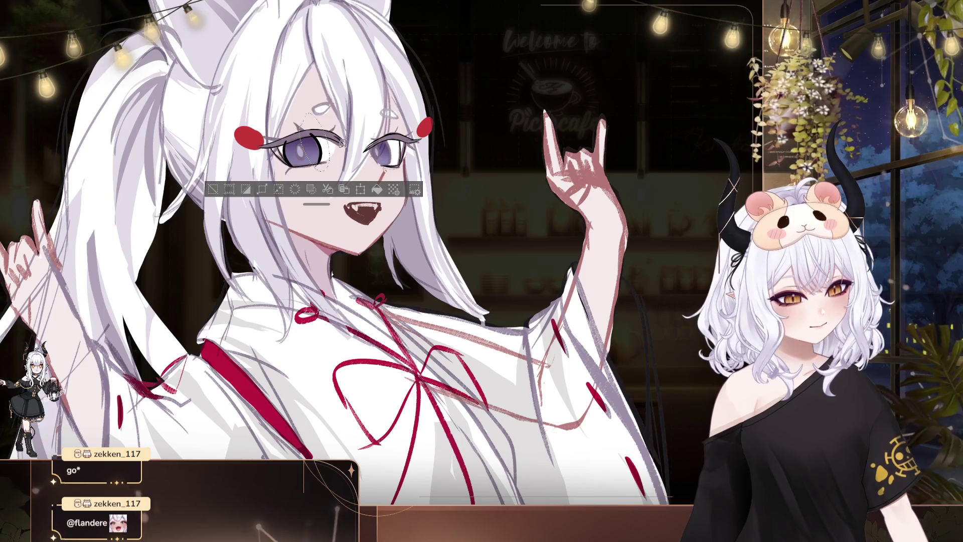
Transform the selected left eye with Ctrl+T, apply it, and deselect
key("ctrl+t")
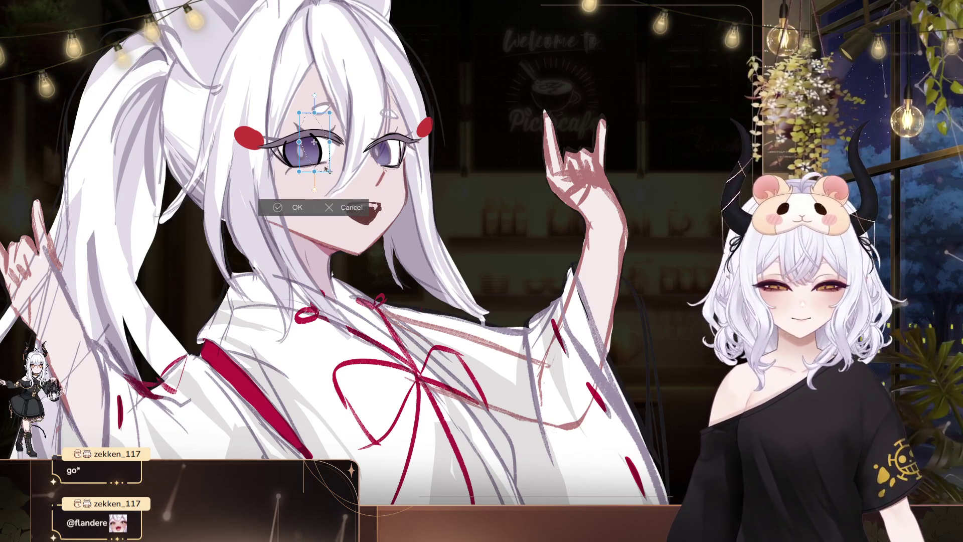
left_click(304, 206)
key("ctrl+d")
mouse_move(356, 134)
left_mouse_down()
mouse_move(240, 161)
mouse_move(274, 133)
left_mouse_up()
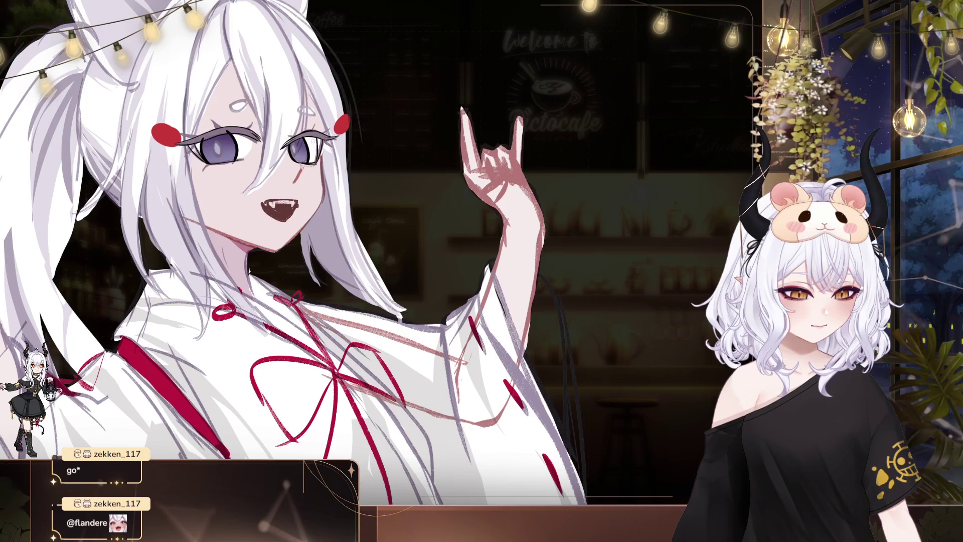
Reframe the view on the face and loosely lasso around the right-side eye
mouse_move(429, 159)
left_mouse_down()
mouse_move(556, 176)
mouse_move(556, 193)
left_mouse_up()
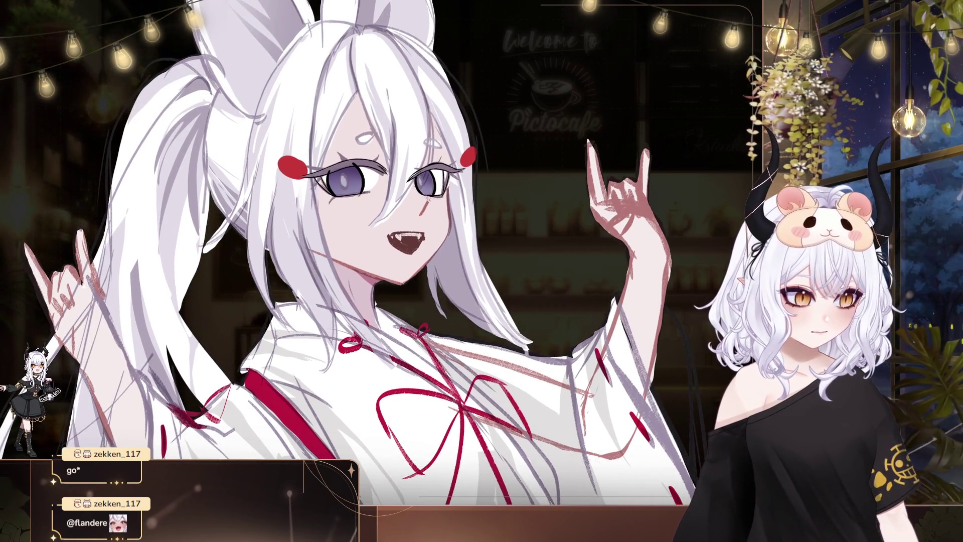
left_click_drag(658, 288, 626, 293)
left_click_drag(598, 352, 584, 364)
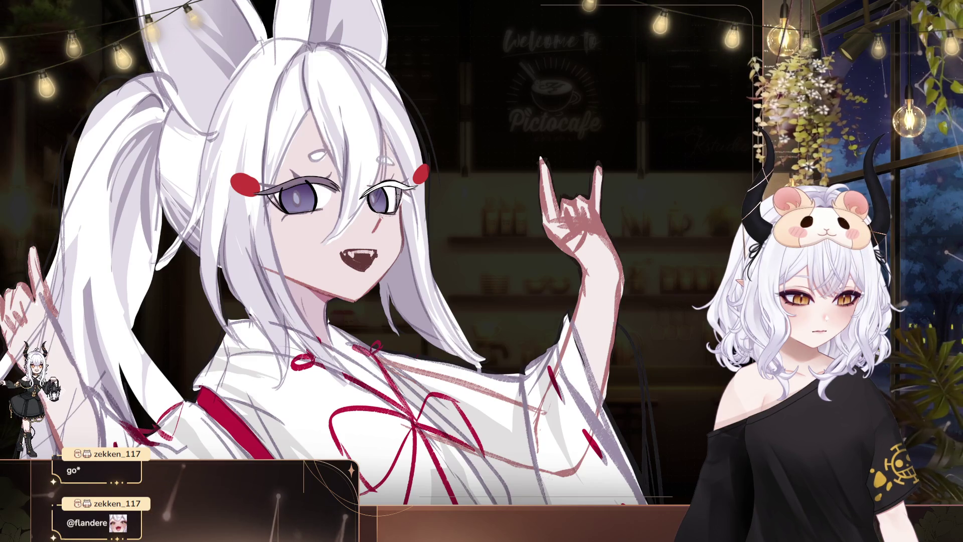
mouse_move(438, 296)
left_mouse_down()
mouse_move(467, 317)
mouse_move(476, 302)
left_mouse_up()
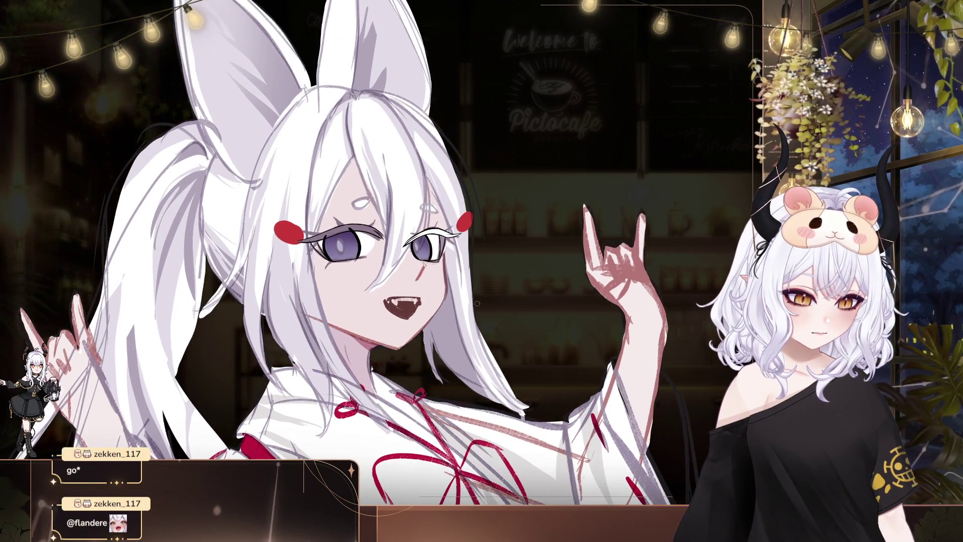
left_click_drag(480, 351, 493, 356)
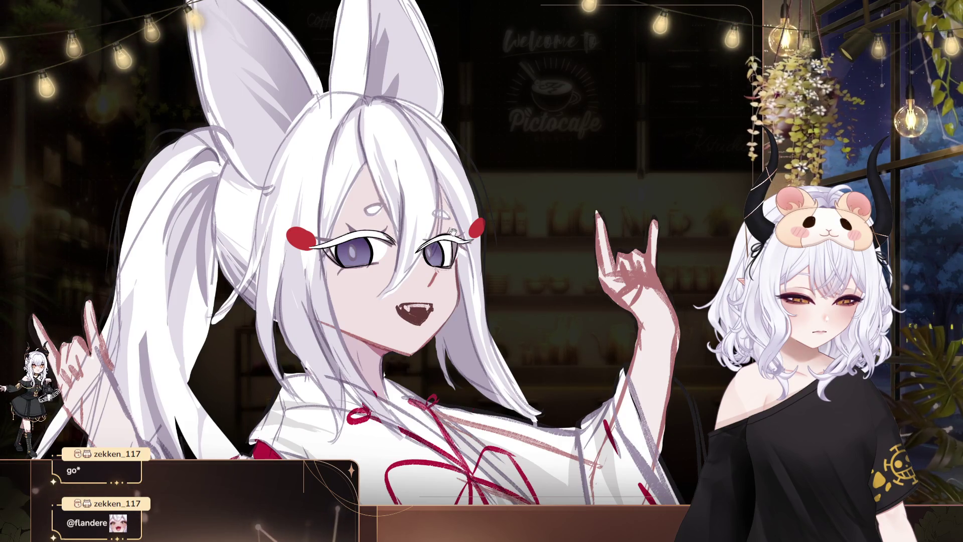
left_click_drag(452, 232, 304, 189)
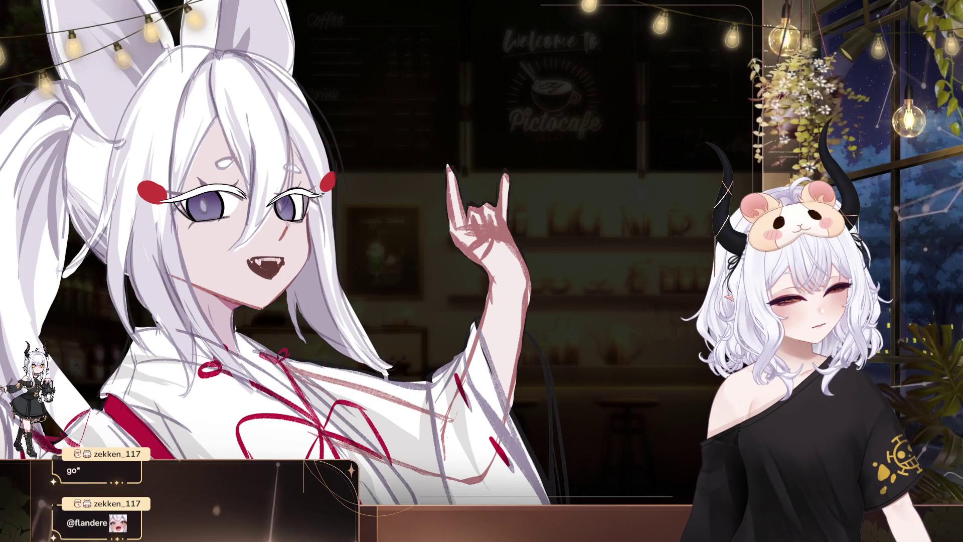
left_click_drag(343, 237, 381, 254)
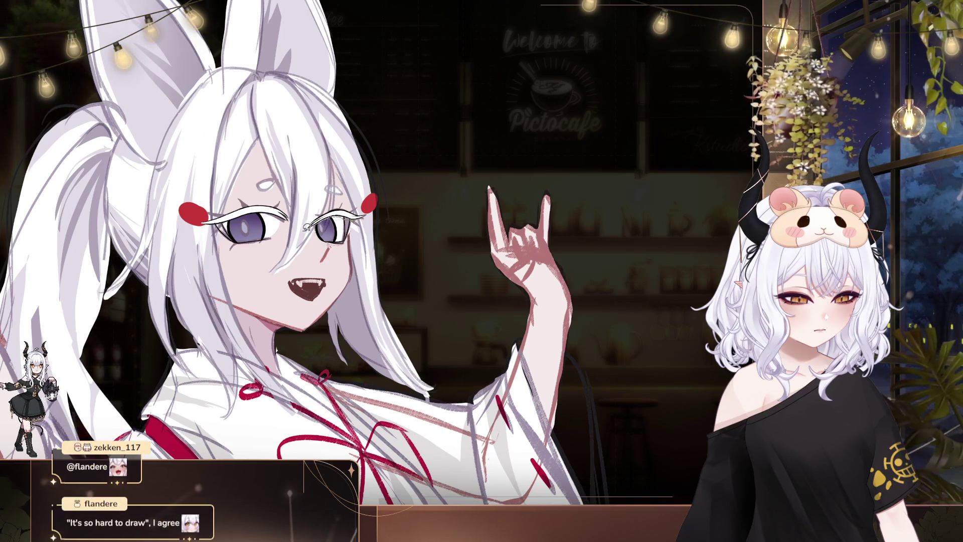
left_click_drag(381, 196, 377, 214)
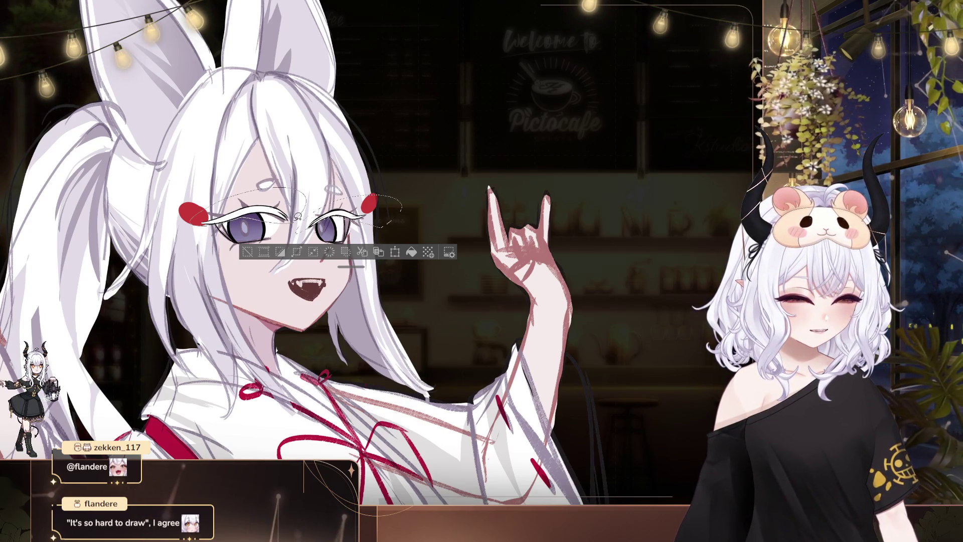
left_click_drag(298, 217, 252, 219)
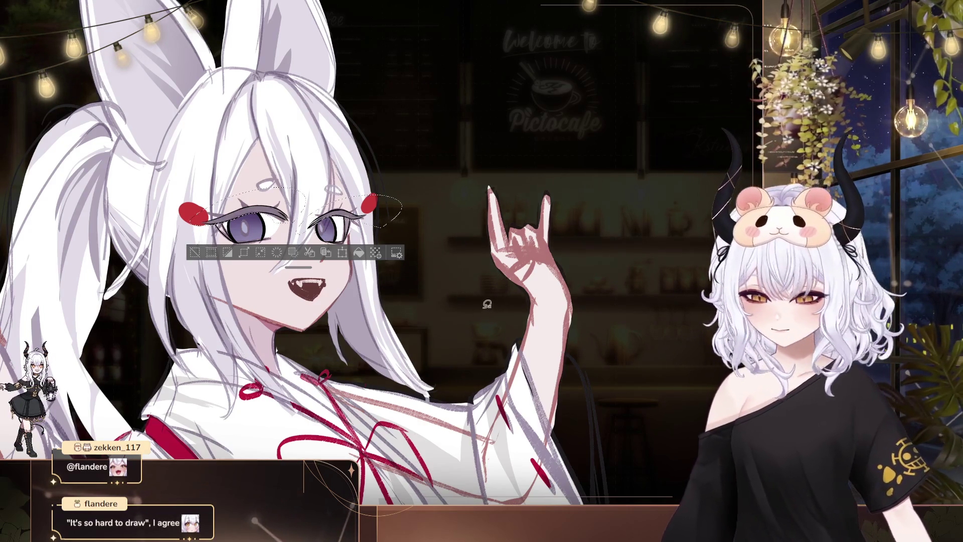
key("ctrl+d")
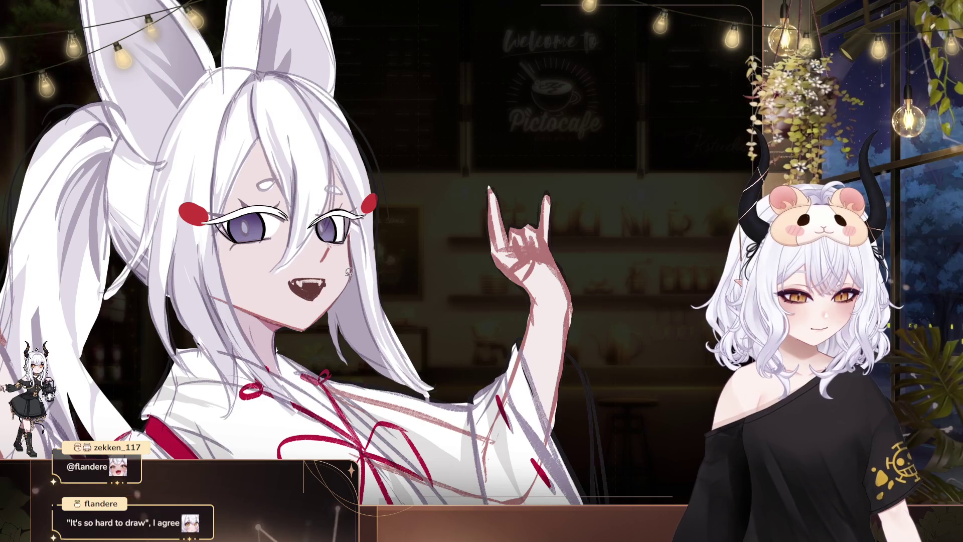
scroll(350, 271, "down", 2)
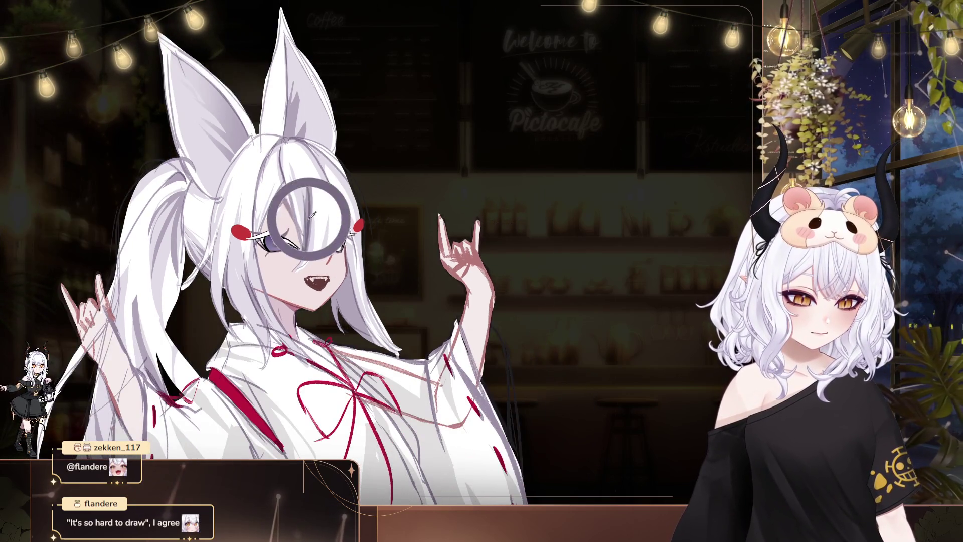
left_click_drag(505, 316, 551, 393)
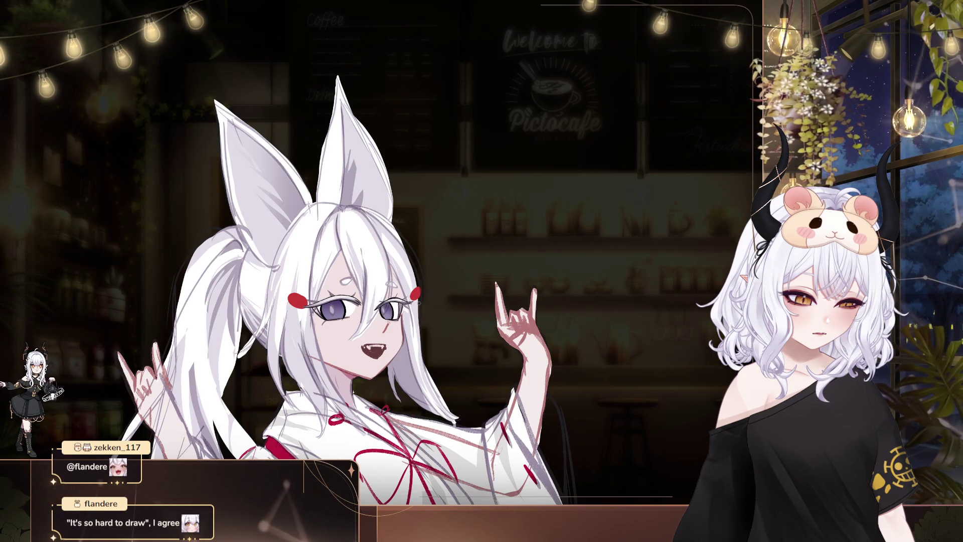
mouse_move(449, 304)
left_mouse_down()
mouse_move(350, 250)
mouse_move(383, 230)
left_mouse_up()
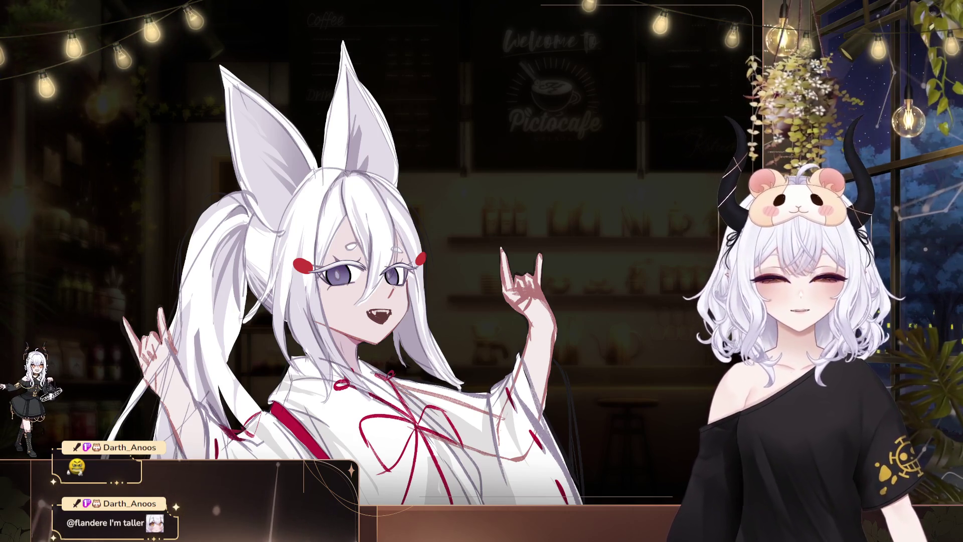
mouse_move(414, 319)
left_mouse_down()
mouse_move(462, 330)
mouse_move(424, 233)
left_mouse_up()
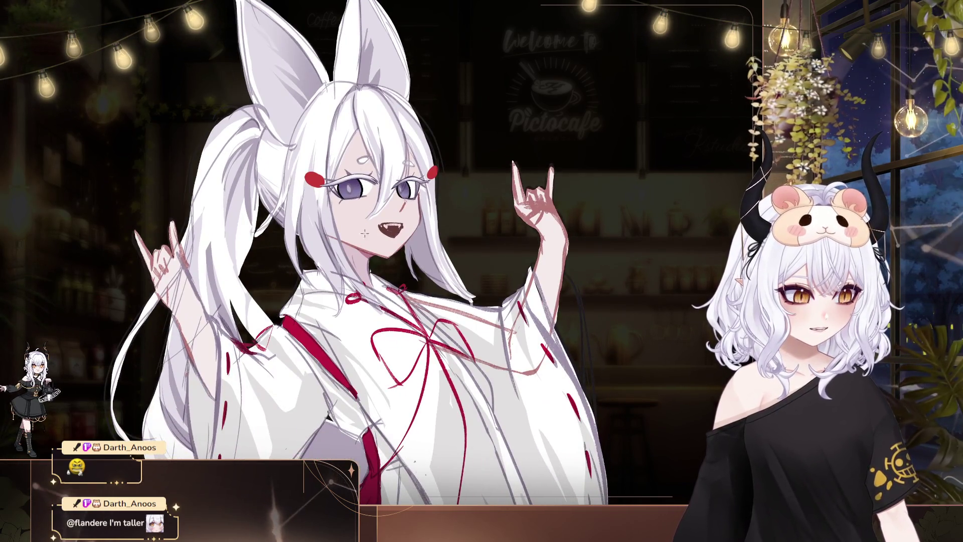
left_click_drag(424, 233, 436, 255)
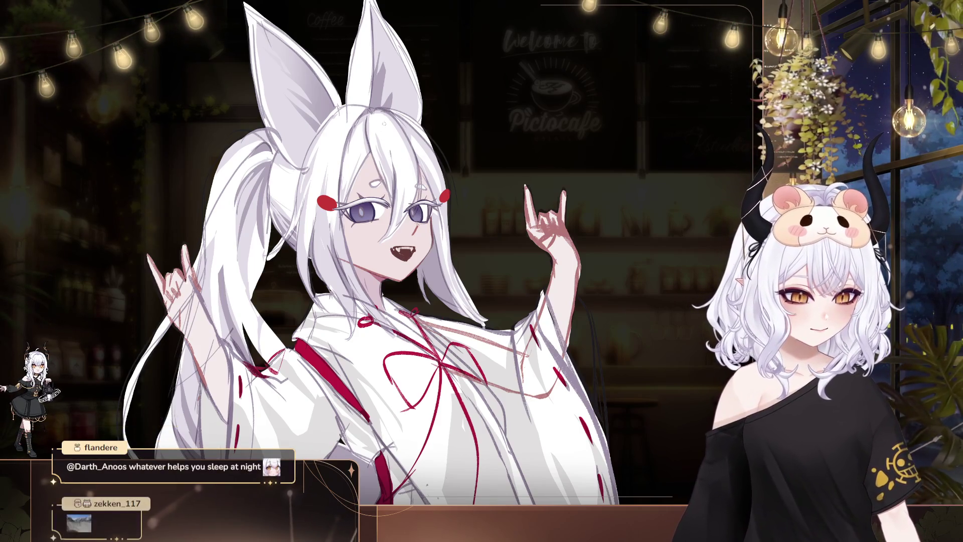
left_click_drag(525, 151, 458, 164)
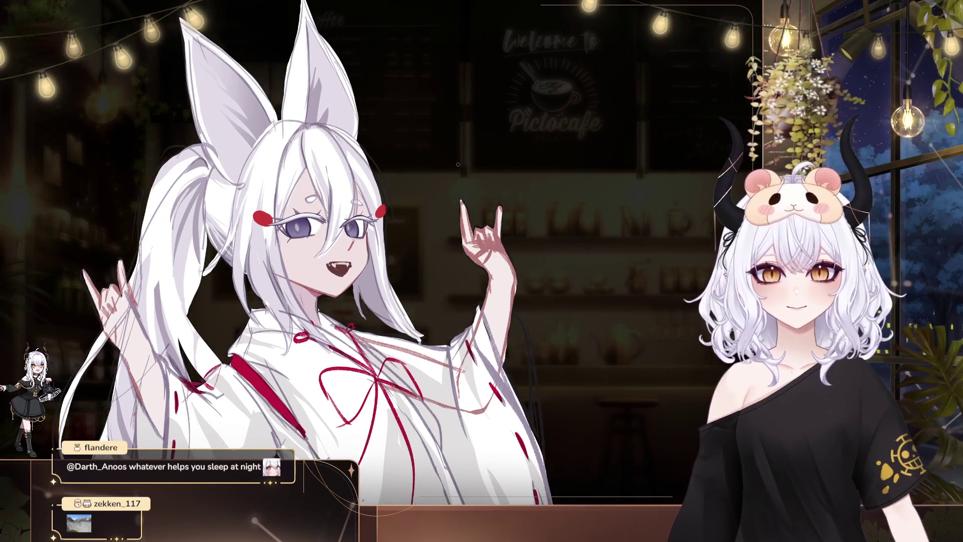
scroll(471, 145, "up", 2)
scroll(471, 146, "down", 2)
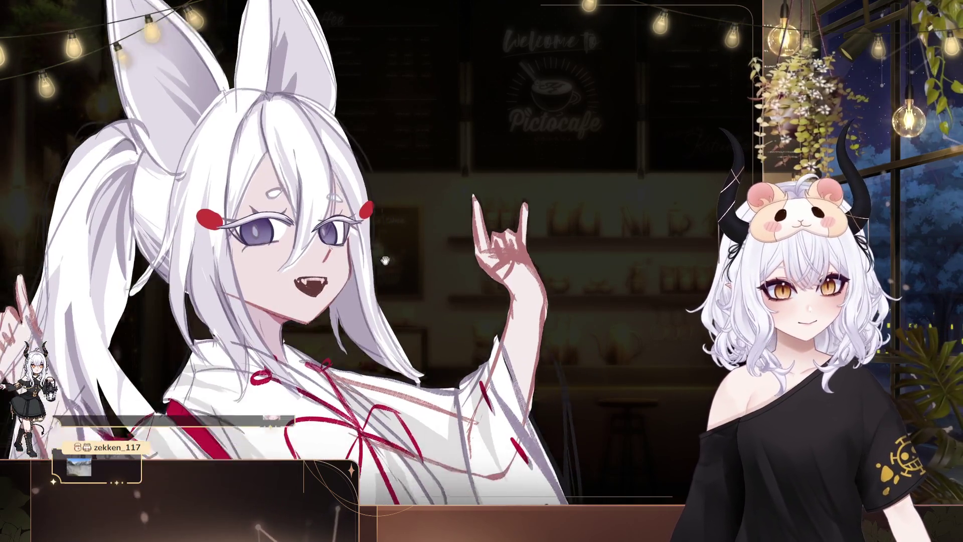
scroll(287, 143, "up", 2)
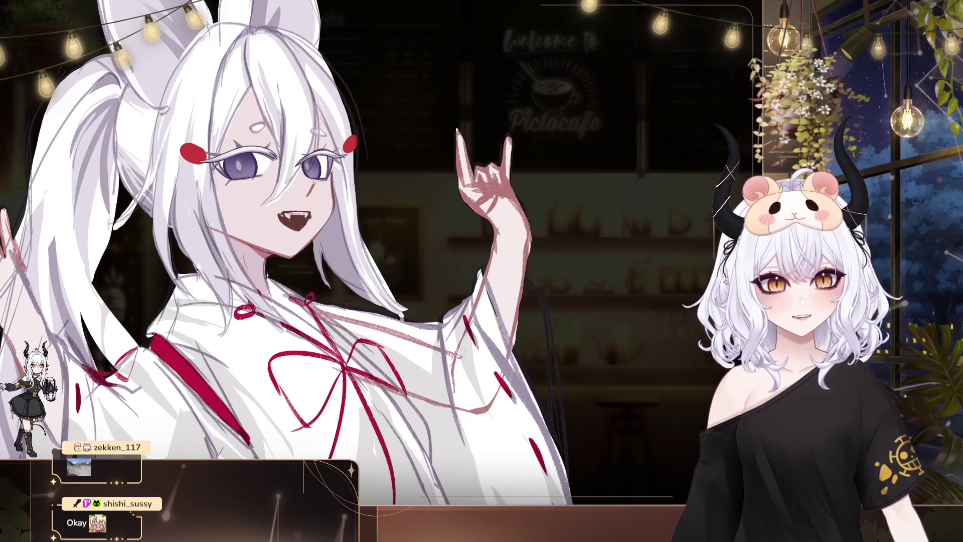
scroll(266, 160, "up", 1)
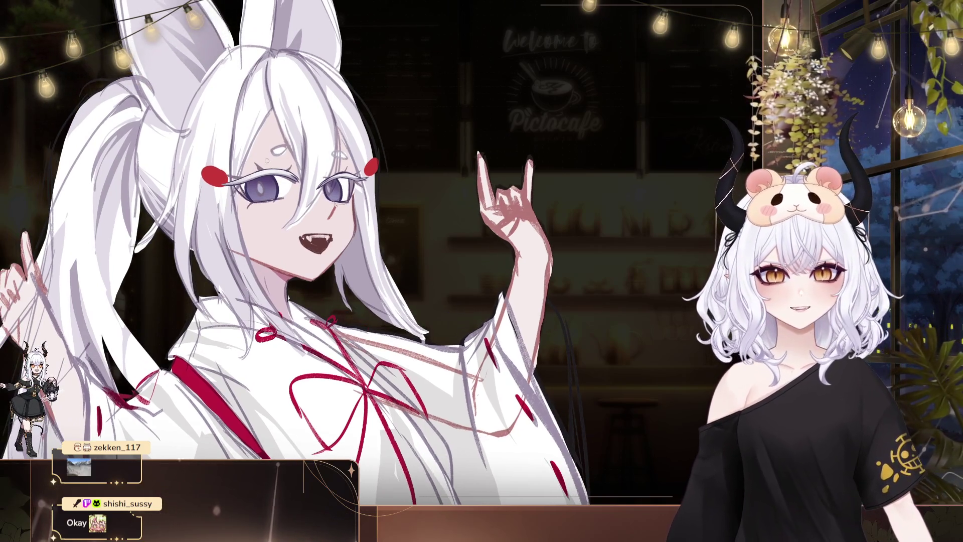
scroll(255, 151, "up", 2)
left_click_drag(255, 151, 284, 116)
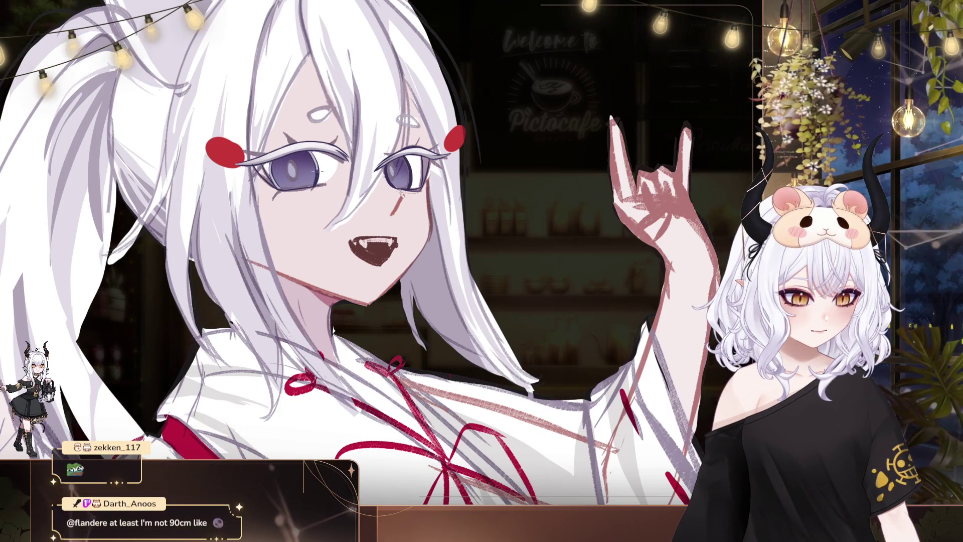
Center the view on the fox girl's face and zoom in
left_click_drag(570, 131, 450, 119)
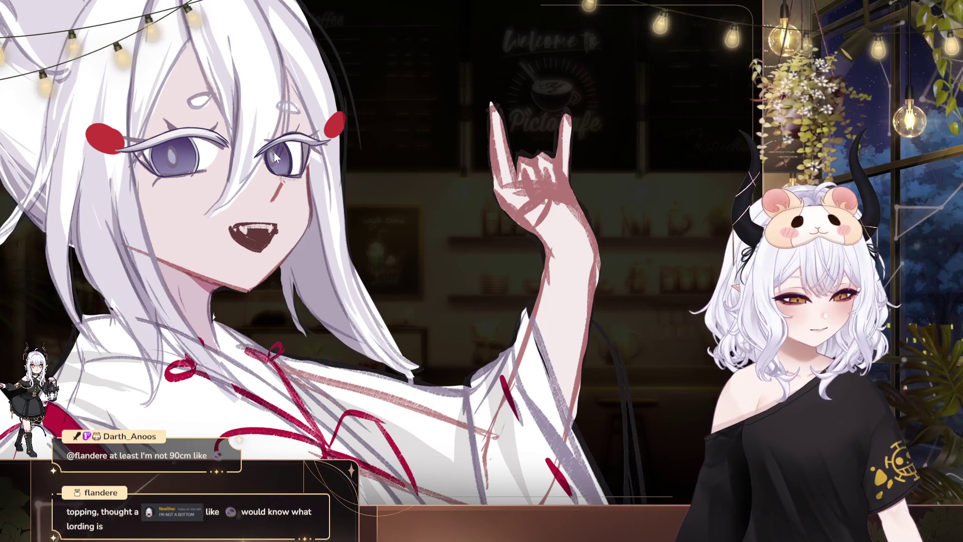
scroll(446, 138, "up", 5)
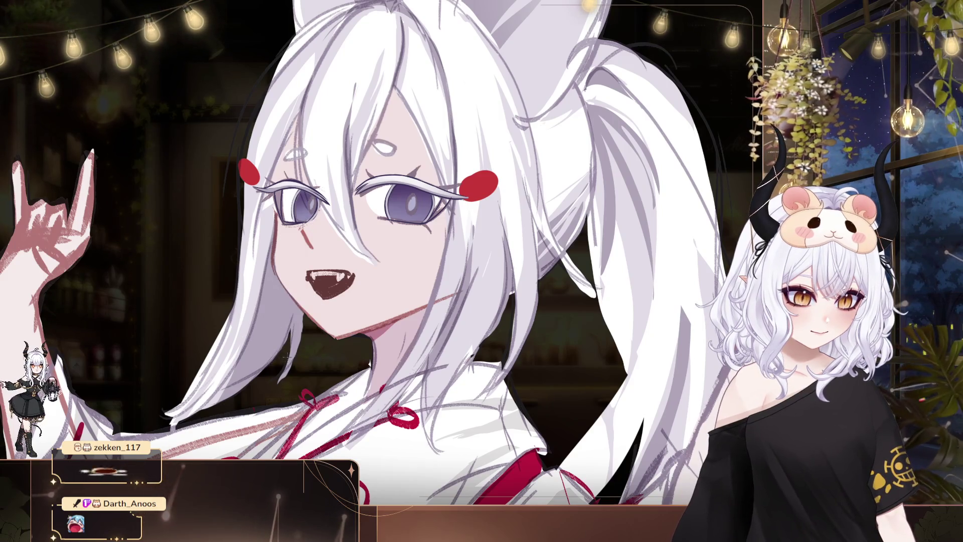
Zoom out to the upper body, then zoom back in on the eyes for drawing
scroll(311, 321, "down", 1)
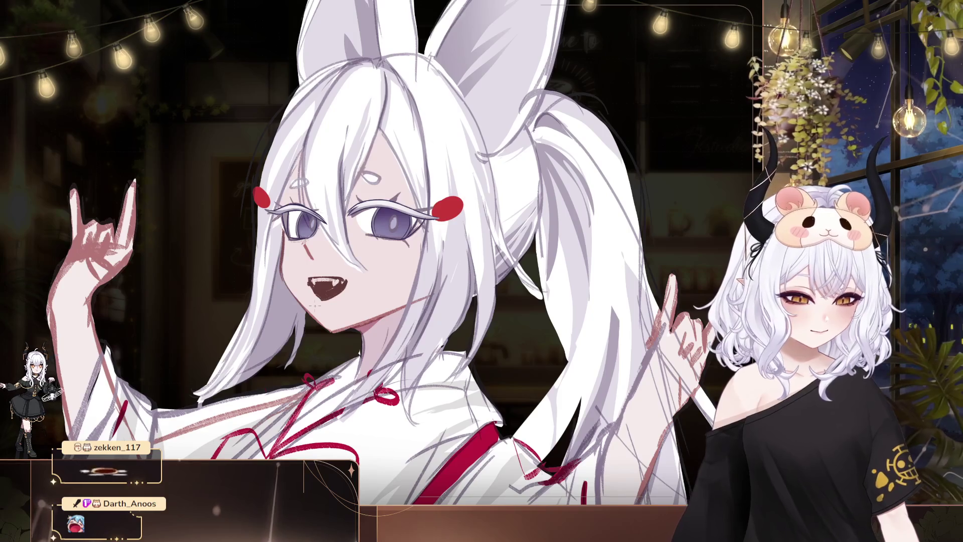
mouse_move(495, 346)
left_mouse_down()
mouse_move(370, 360)
mouse_move(510, 352)
left_mouse_up()
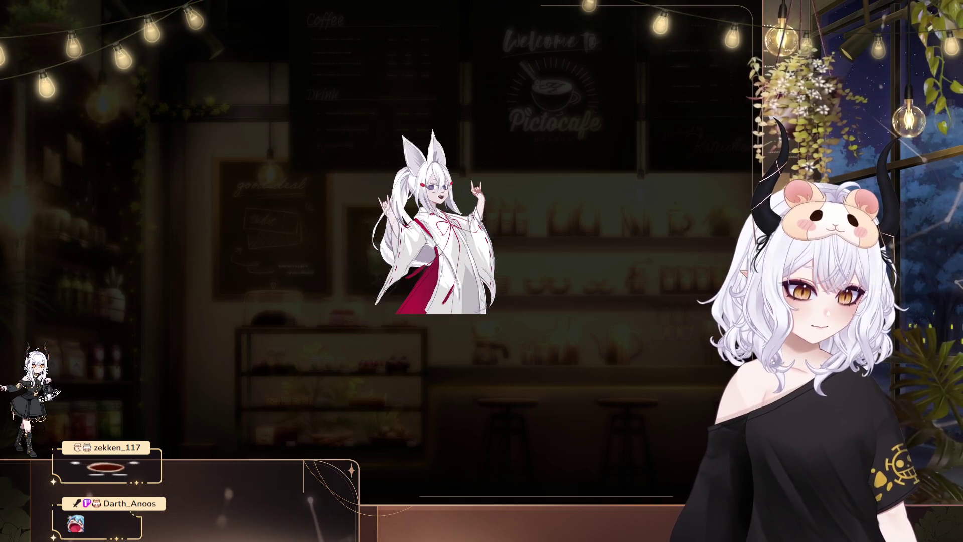
scroll(334, 263, "up", 3)
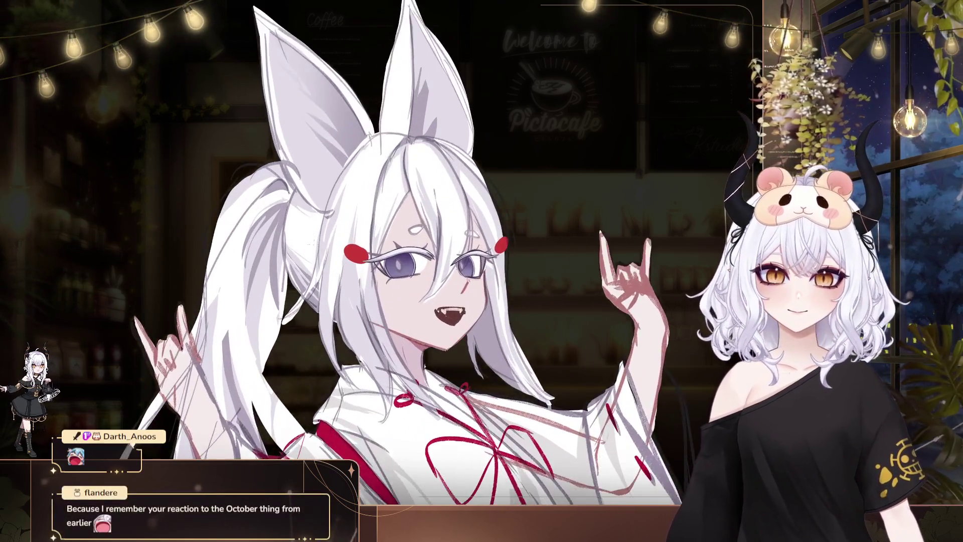
scroll(333, 264, "down", 2)
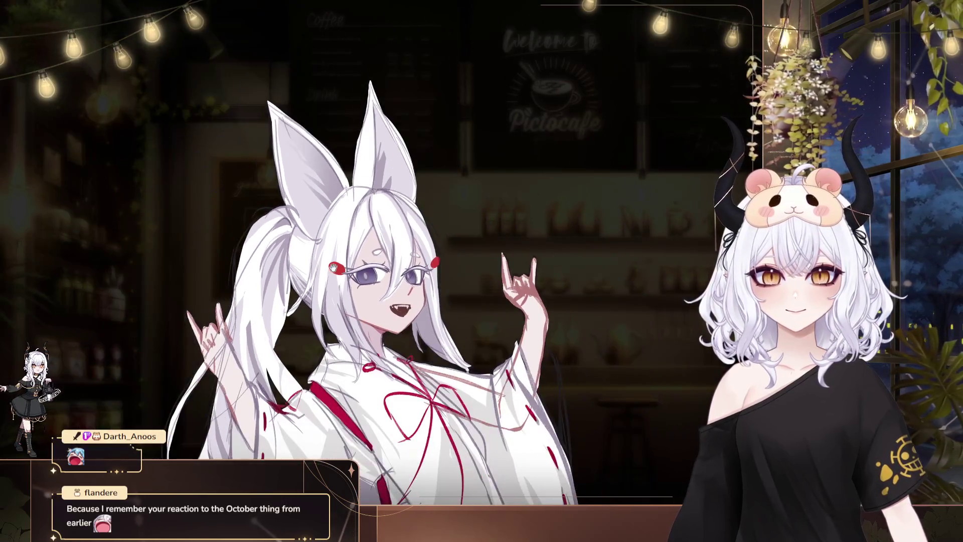
scroll(341, 281, "up", 1)
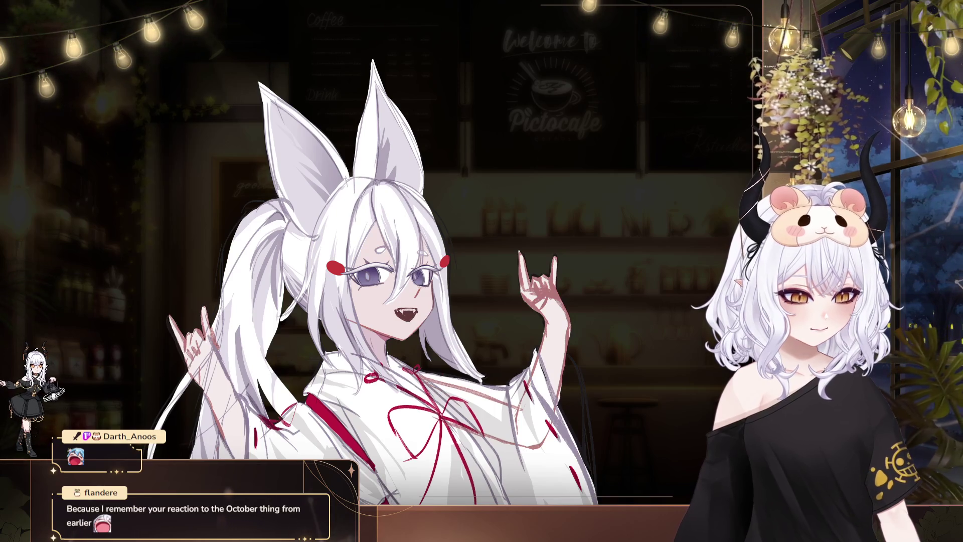
scroll(470, 252, "up", 2)
scroll(469, 252, "up", 1)
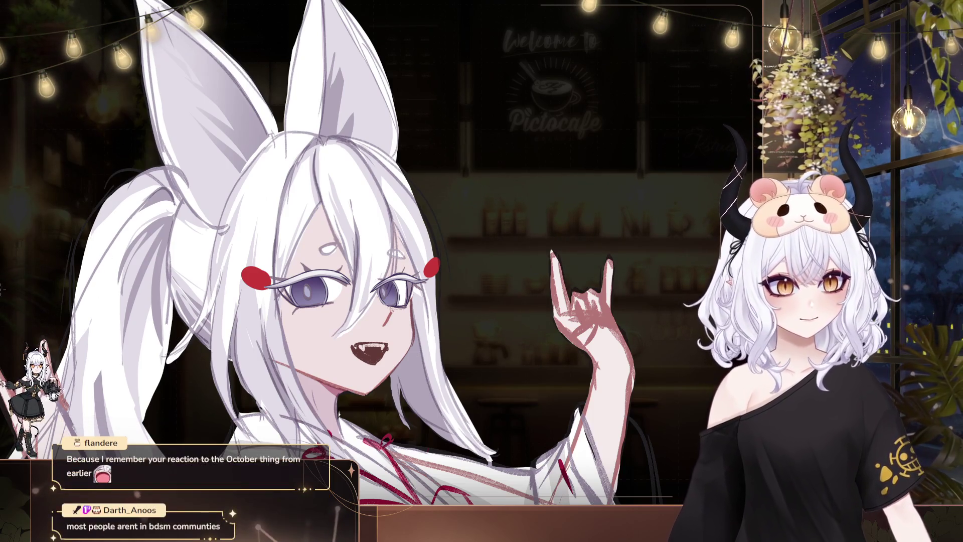
mouse_move(418, 187)
left_mouse_down()
mouse_move(372, 154)
mouse_move(425, 181)
left_mouse_up()
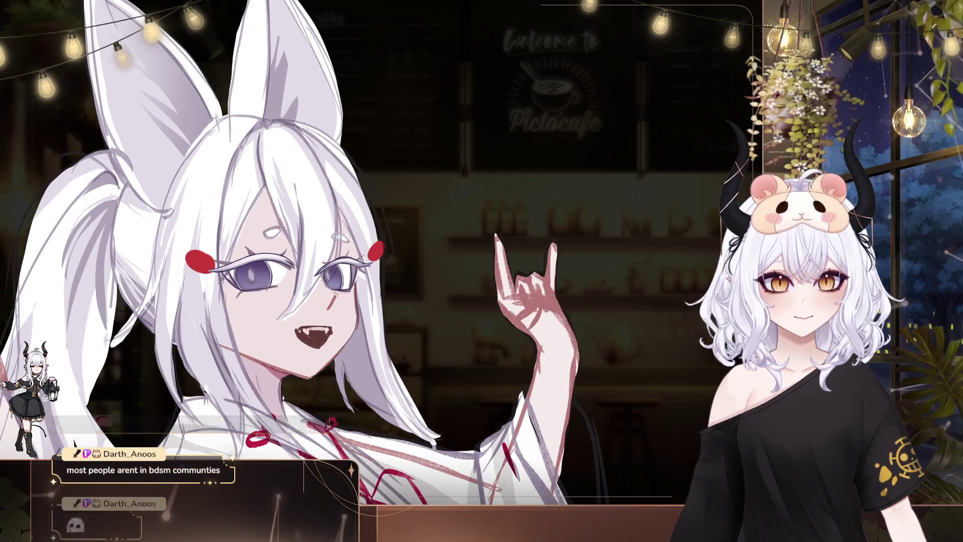
mouse_move(296, 251)
left_mouse_down()
mouse_move(331, 226)
mouse_move(337, 256)
left_mouse_up()
key("ctrl+z")
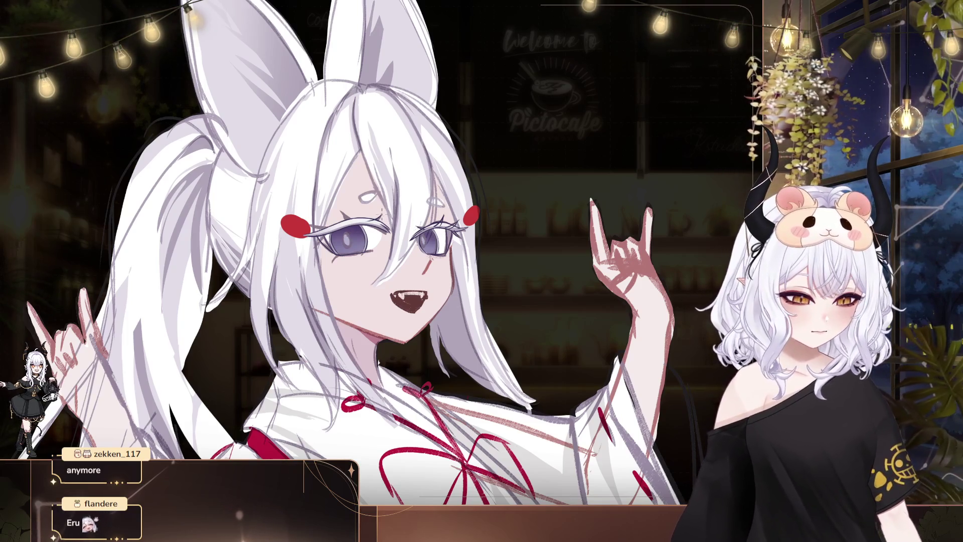
left_click_drag(339, 210, 286, 159)
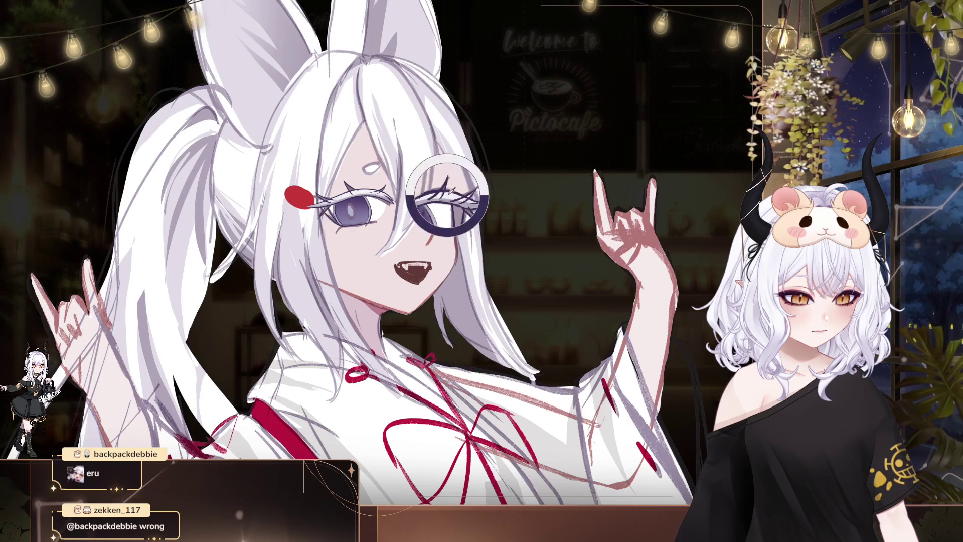
left_click_drag(466, 240, 397, 247)
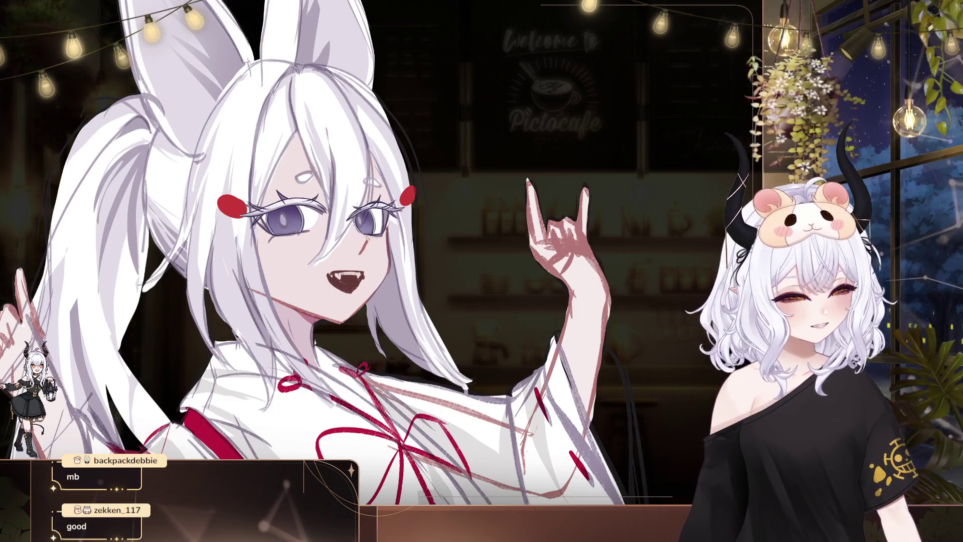
left_click_drag(397, 246, 360, 239)
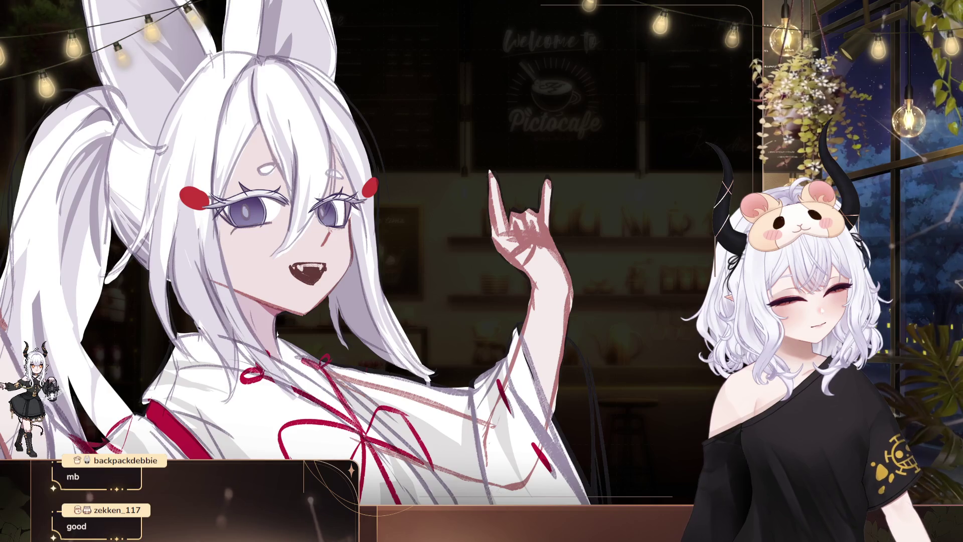
Shift the view and sample the dark red from the mouth
left_click_drag(351, 241, 434, 268)
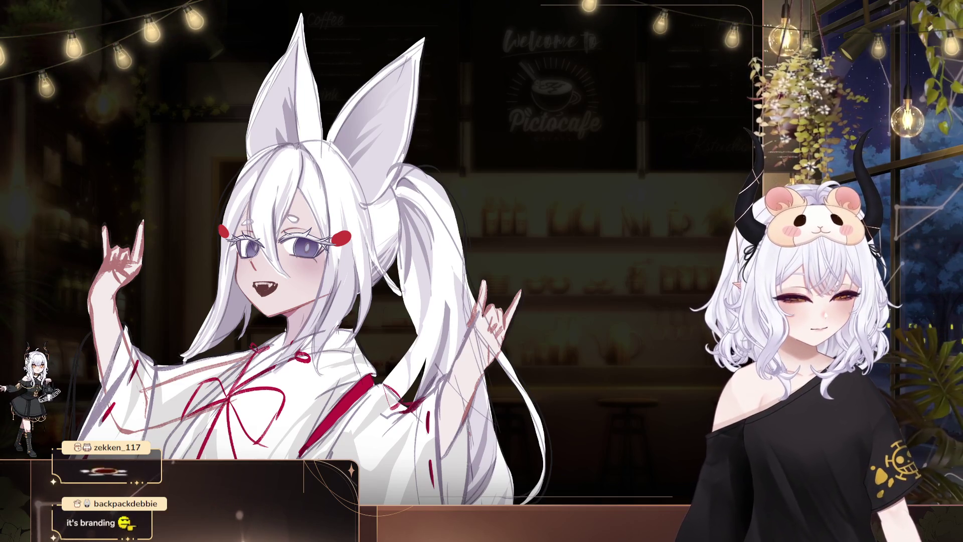
left_click(292, 307, "alt")
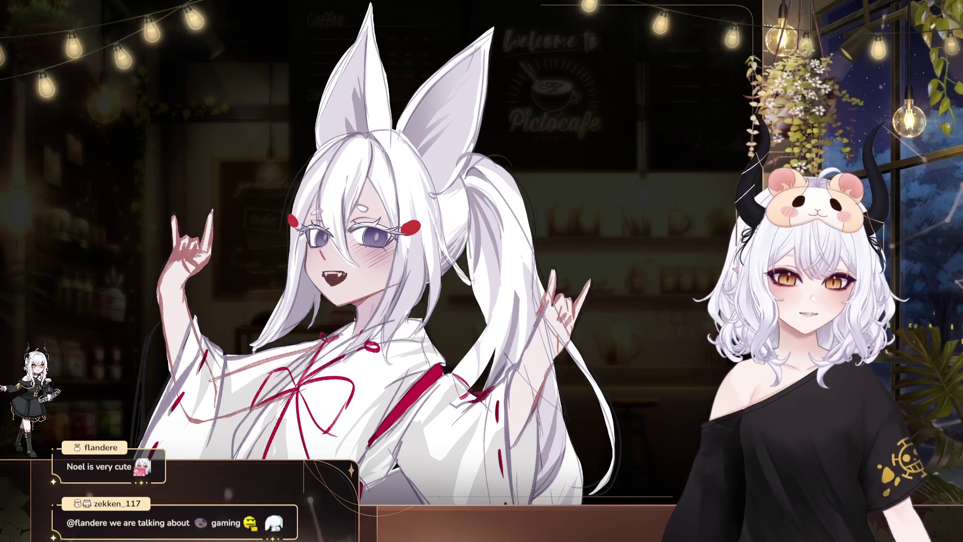
Pan back to the girl's face and lasso a freehand selection around her eyes
left_click_drag(454, 222, 481, 214)
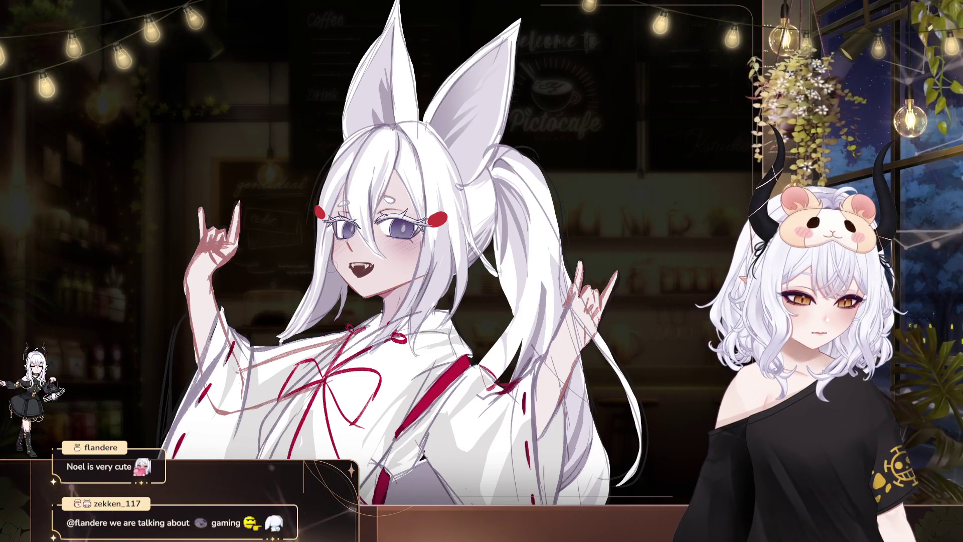
left_click_drag(458, 301, 406, 347)
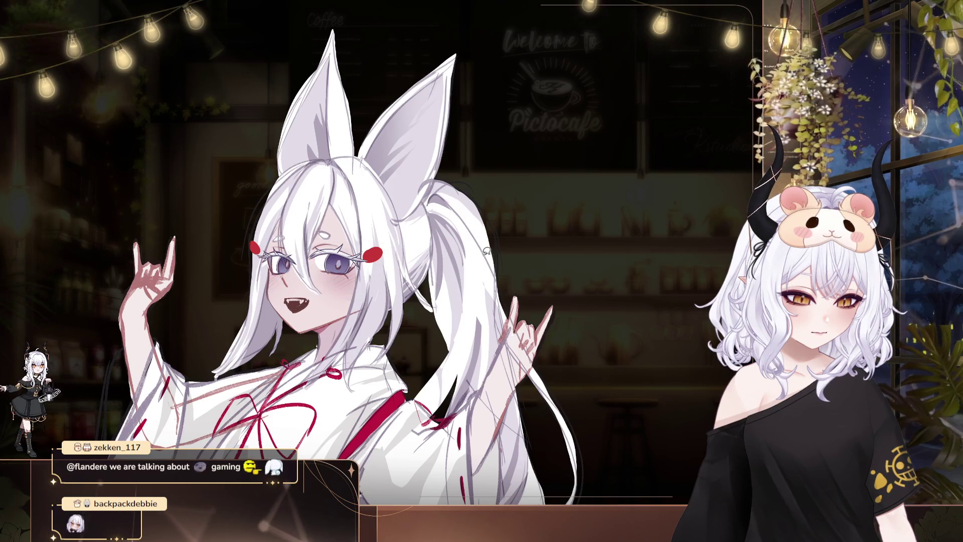
left_click_drag(398, 246, 404, 253)
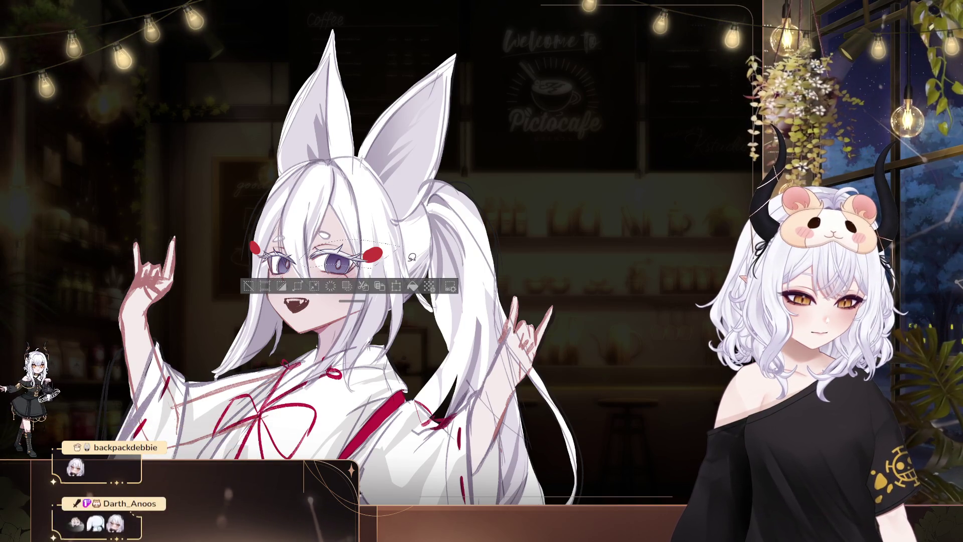
Try erasing inside the eye selection, undo it, and shift the view slightly left
key("ctrl+d")
left_click(337, 253)
key("ctrl+z")
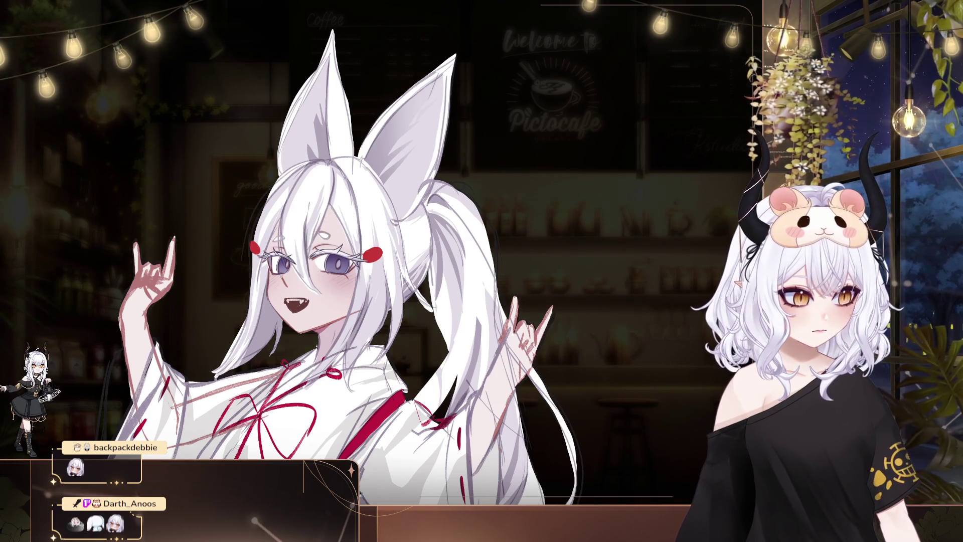
left_click_drag(564, 267, 552, 265)
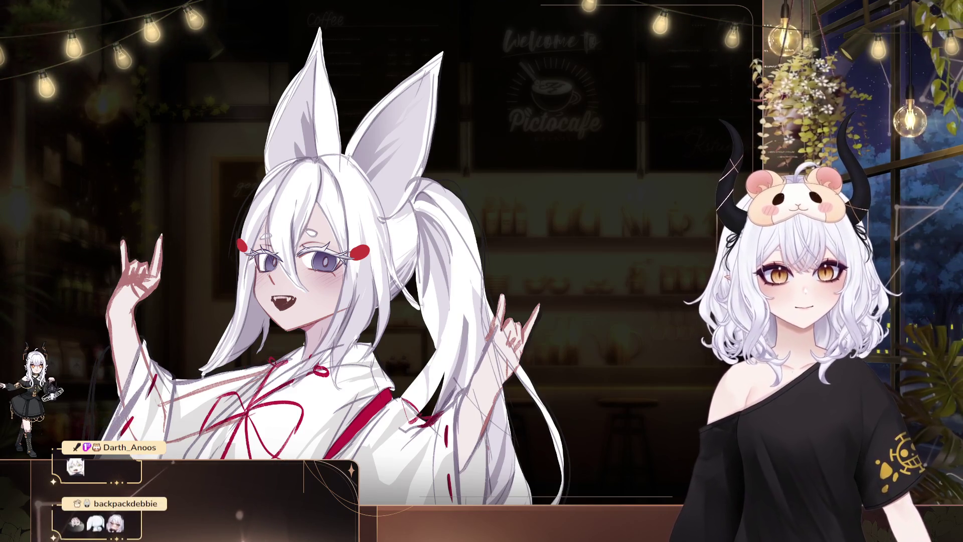
scroll(413, 202, "up", 5)
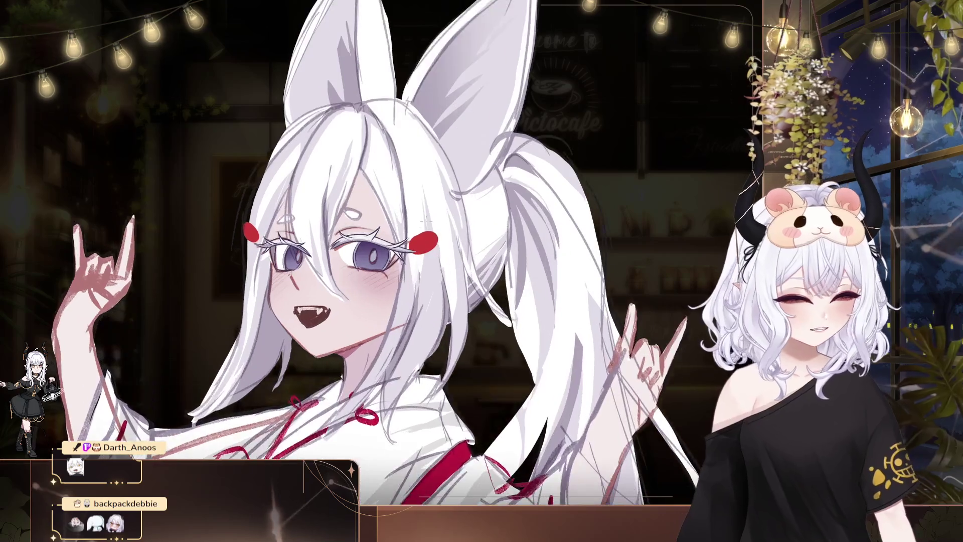
Lasso the viewer's-left eye, reposition it with a Ctrl+T transform, then deselect
left_click_drag(412, 202, 320, 149)
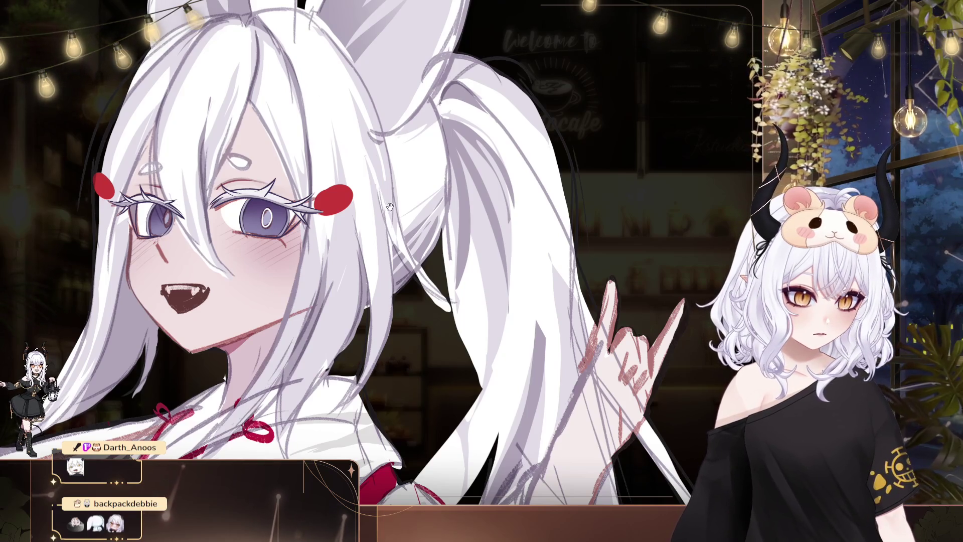
left_click_drag(345, 171, 358, 195)
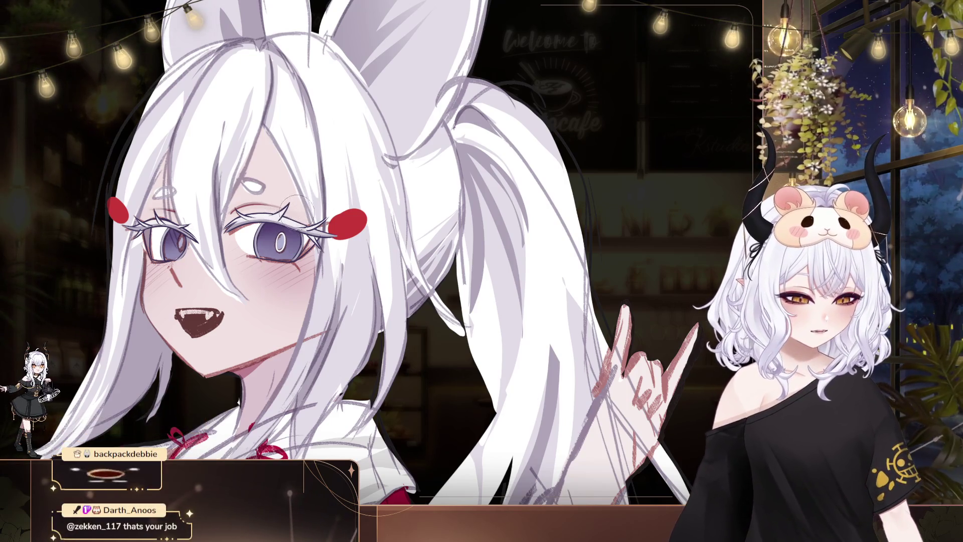
left_click_drag(321, 125, 346, 121)
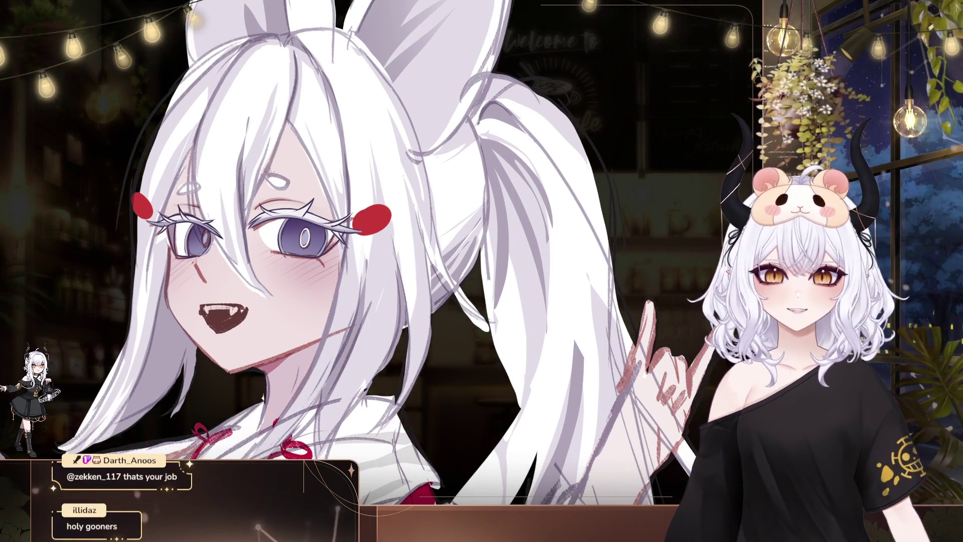
left_click_drag(305, 185, 308, 187)
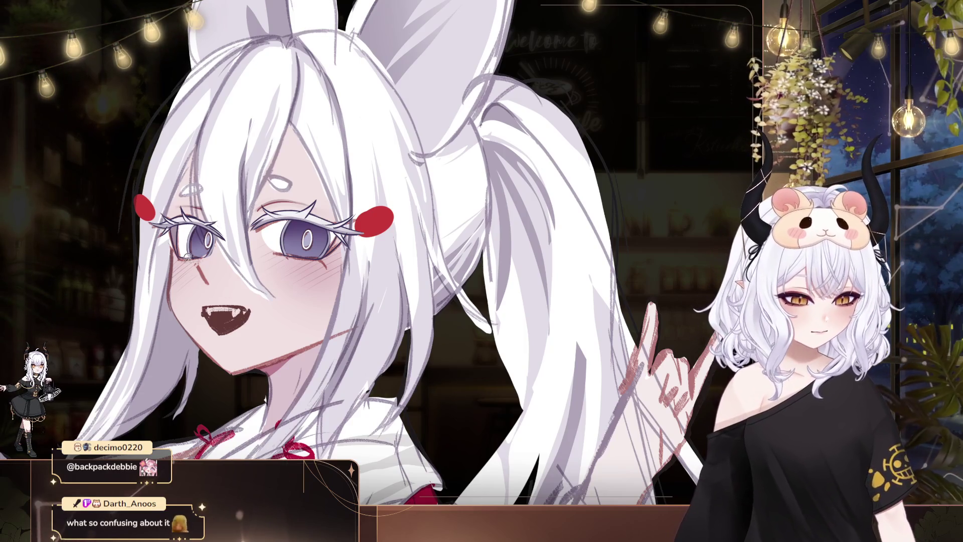
left_click_drag(184, 253, 221, 257)
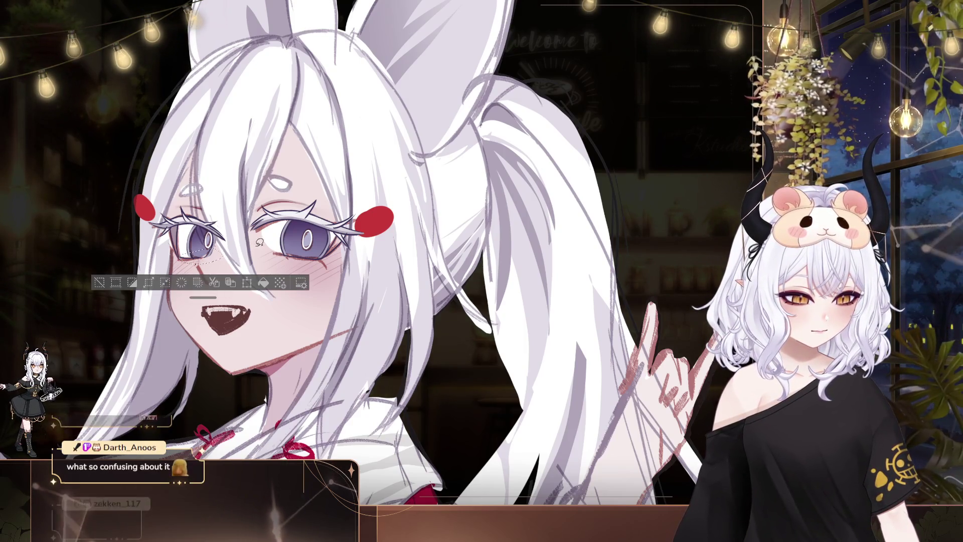
key("ctrl+t")
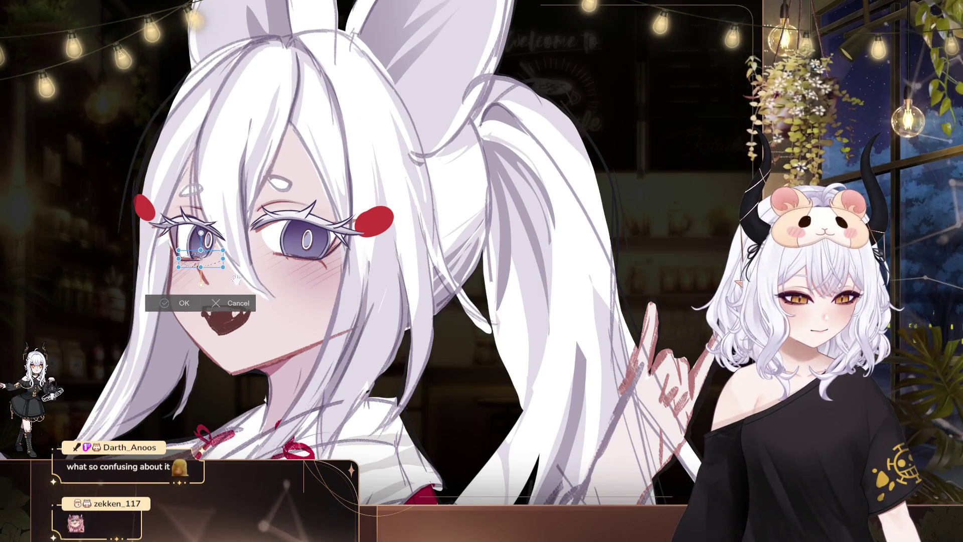
key("Return")
key("ctrl+d")
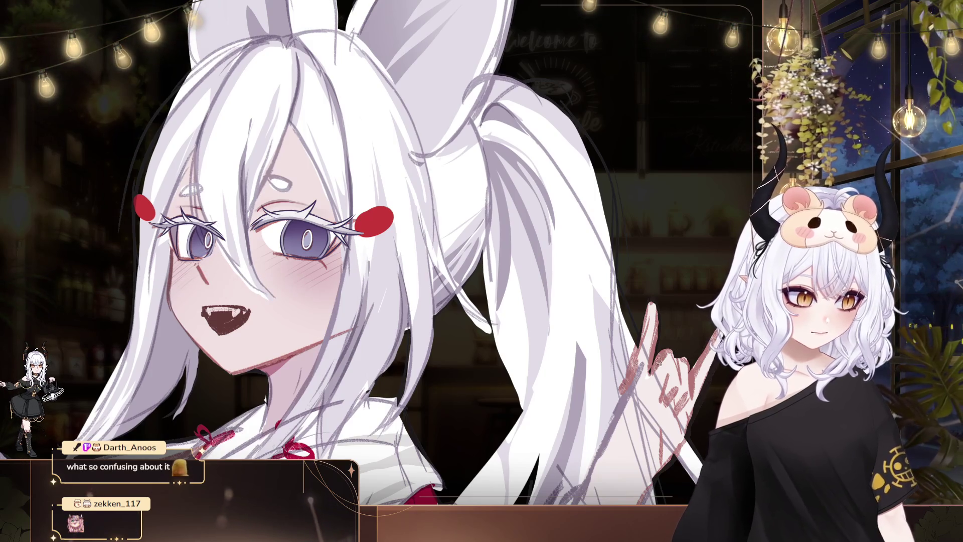